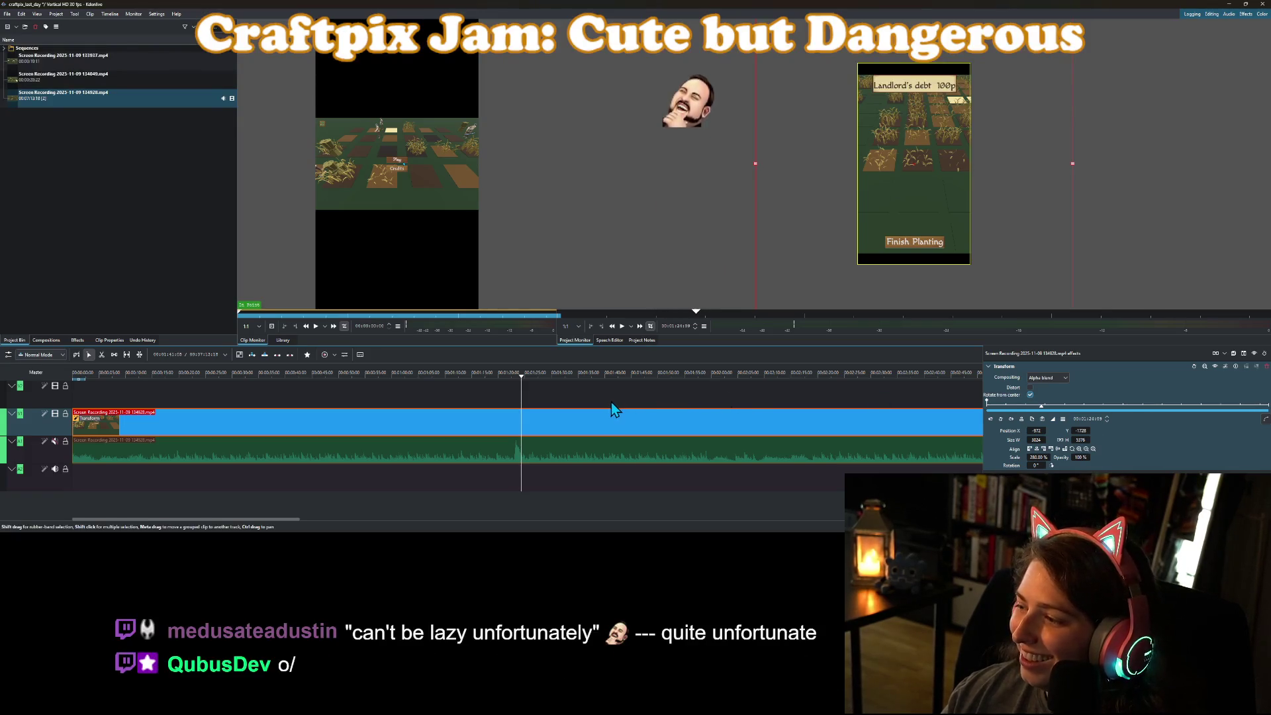
# Preview the project and scrub to the game's planting screen.
pyautogui.click(622, 327)
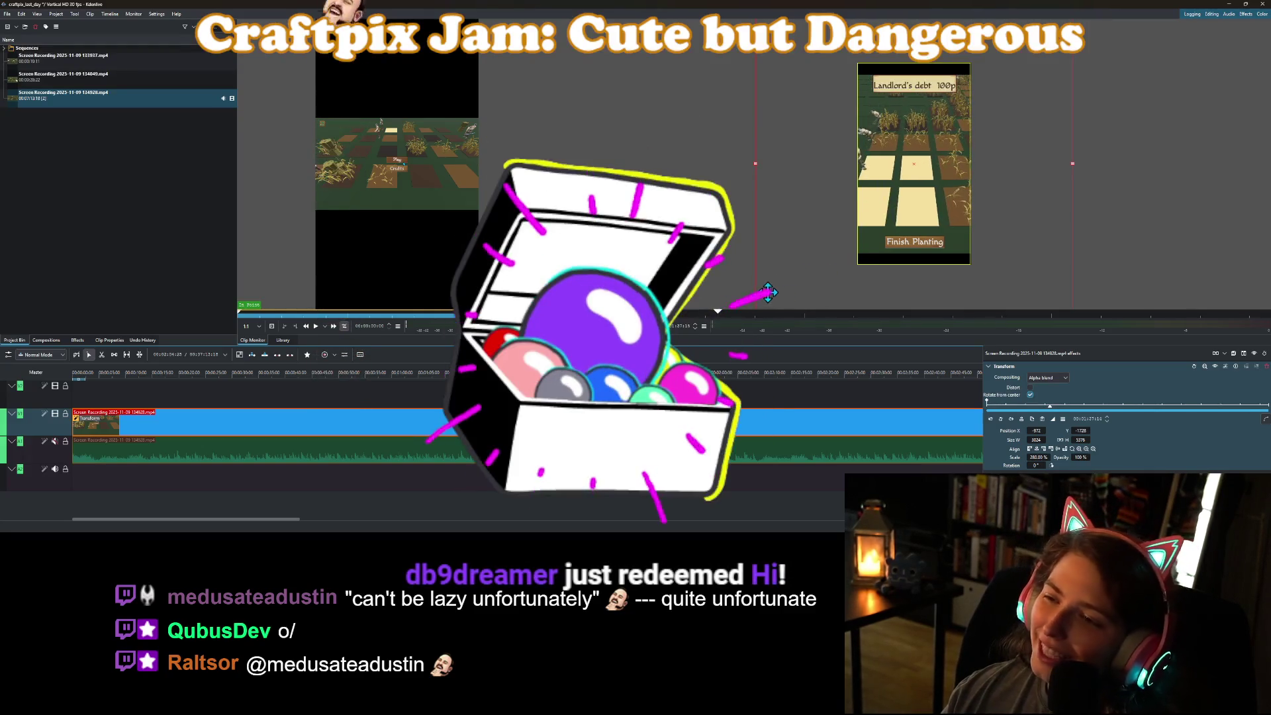
pyautogui.click(104, 378)
pyautogui.moveTo(106, 382); pyautogui.dragTo(70, 383)
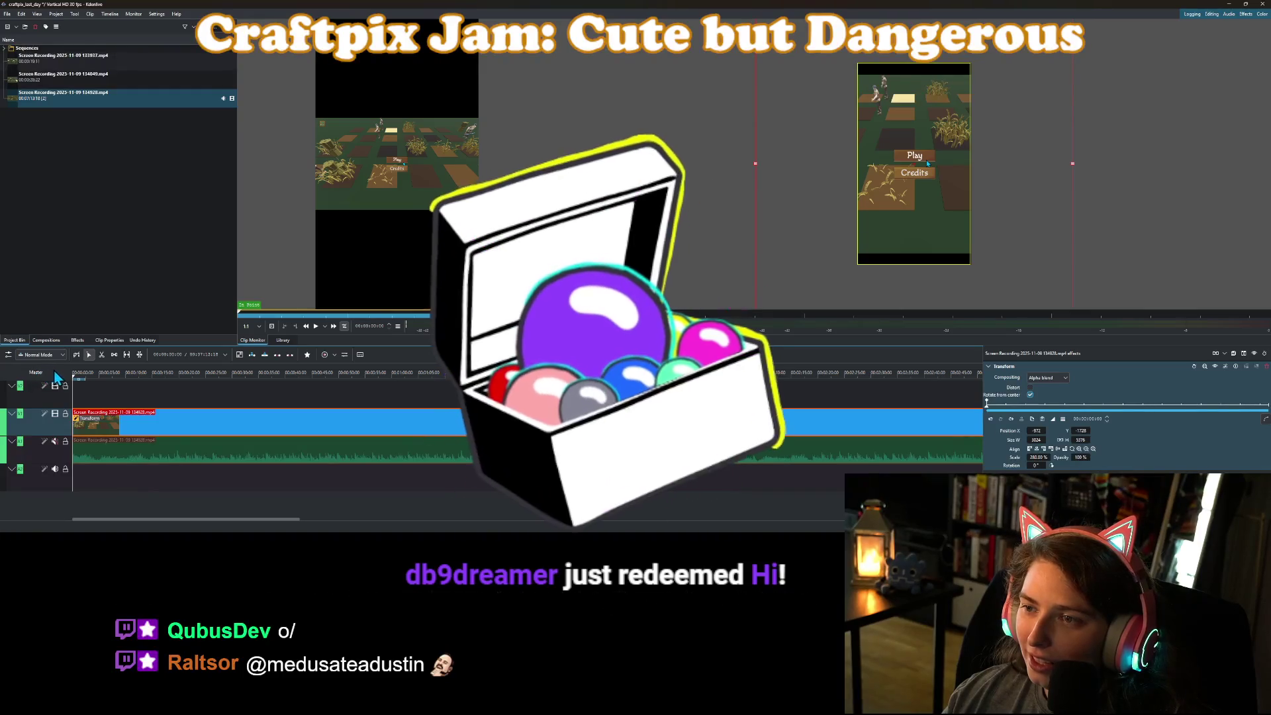
pyautogui.click(108, 389)
pyautogui.moveTo(110, 391)
pyautogui.mouseDown()
pyautogui.moveTo(272, 444)
pyautogui.moveTo(137, 427)
pyautogui.moveTo(150, 431)
pyautogui.mouseUp()
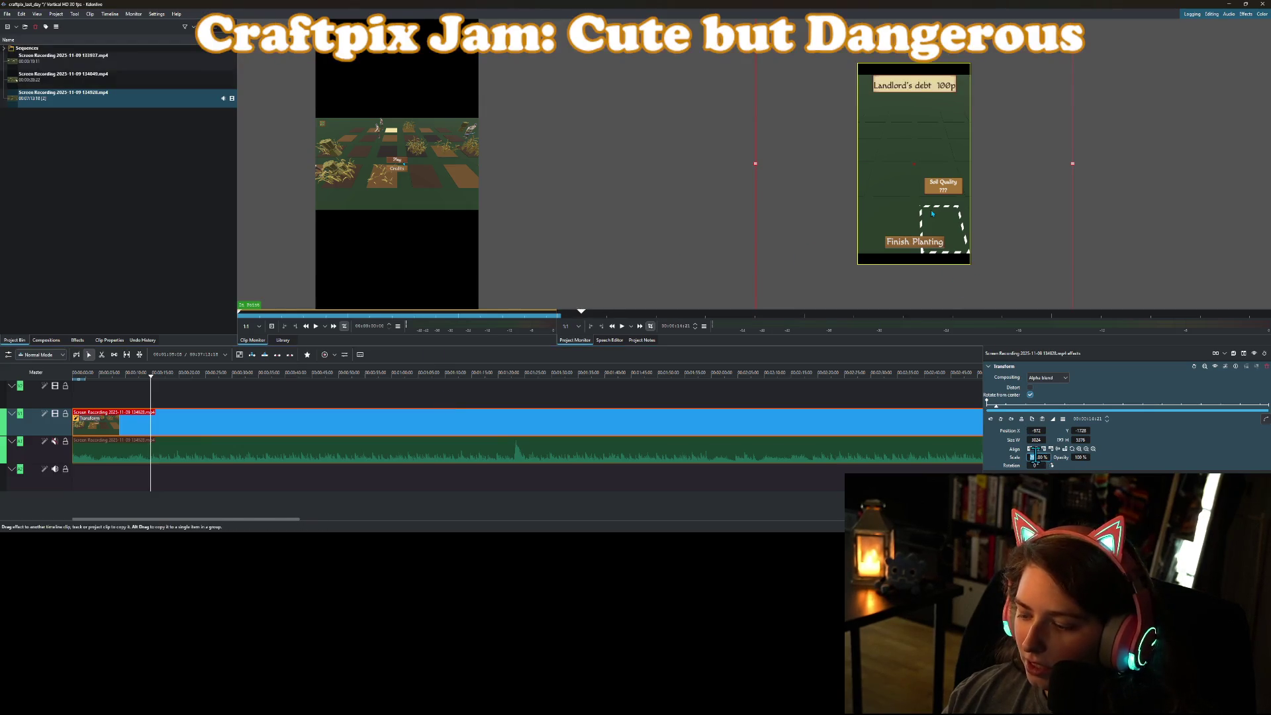
# Set the footage scale to 100% and move it up to the top of the frame.
pyautogui.press('Return')
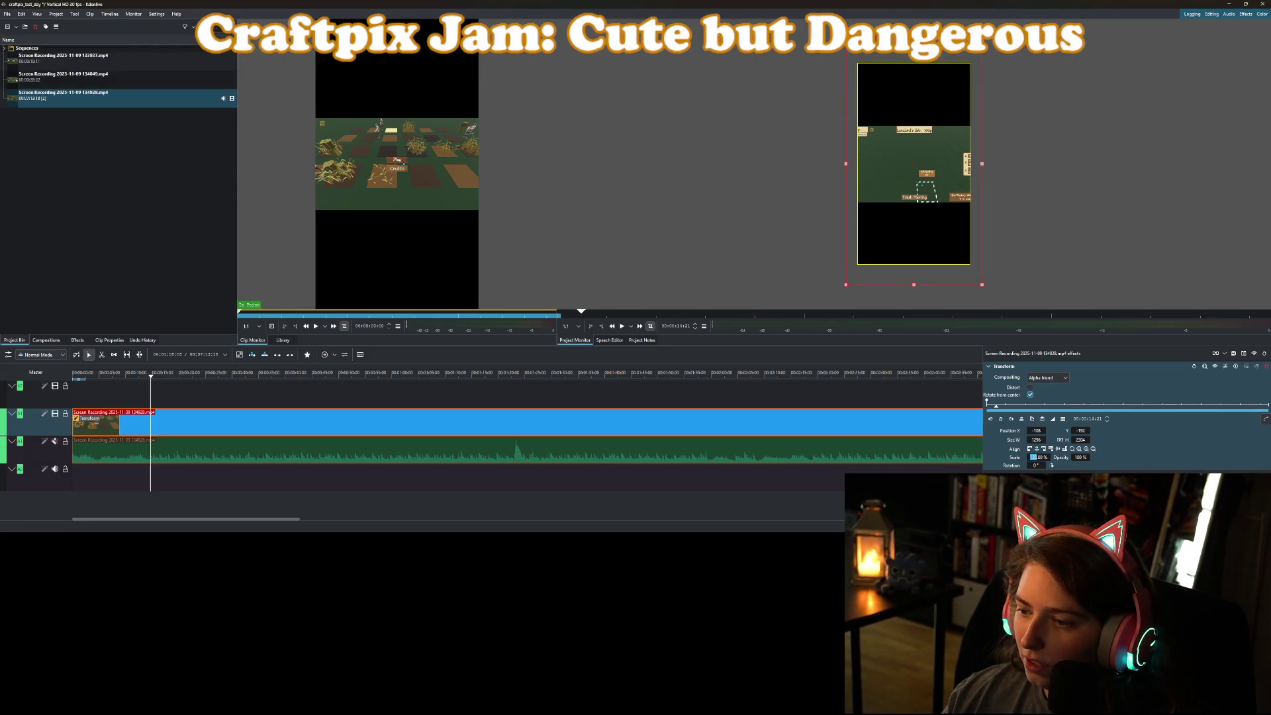
pyautogui.press('Return')
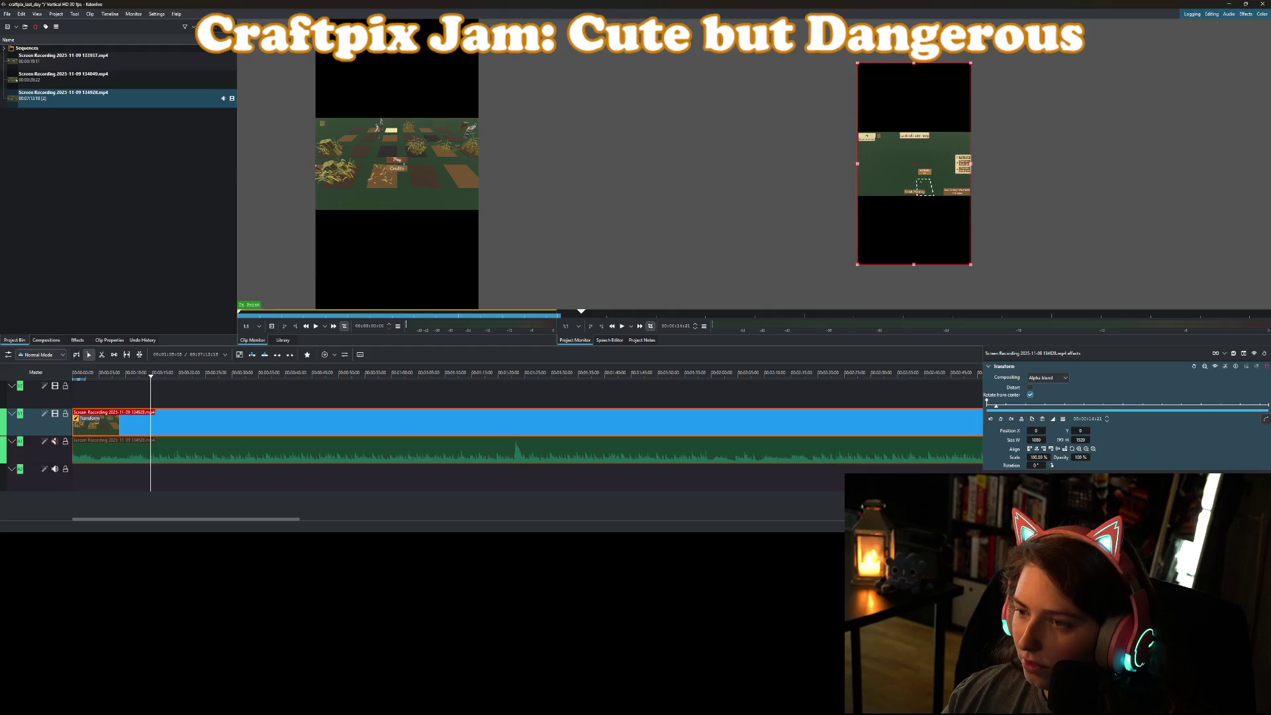
pyautogui.moveTo(922, 207); pyautogui.dragTo(929, 119)
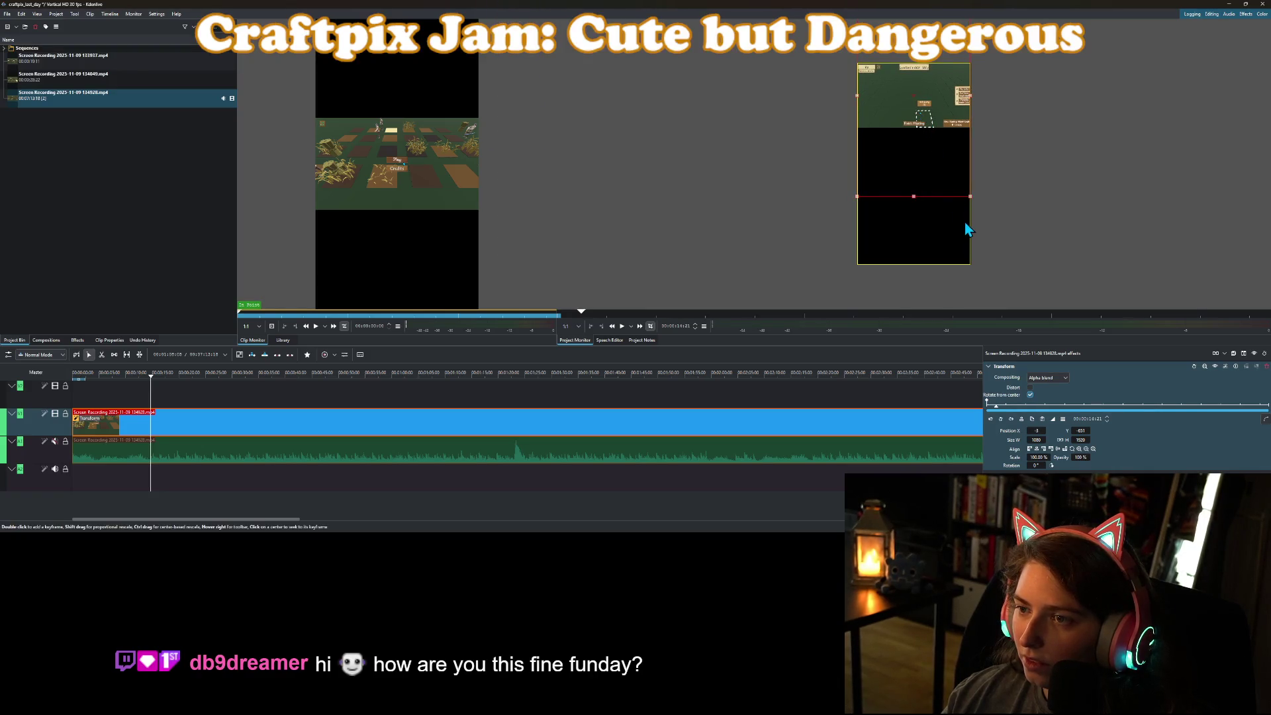
# Scrub through the footage from about 17 seconds to review the new framing.
pyautogui.click(169, 372)
pyautogui.moveTo(278, 379)
pyautogui.mouseDown()
pyautogui.moveTo(702, 388)
pyautogui.moveTo(832, 405)
pyautogui.mouseUp()
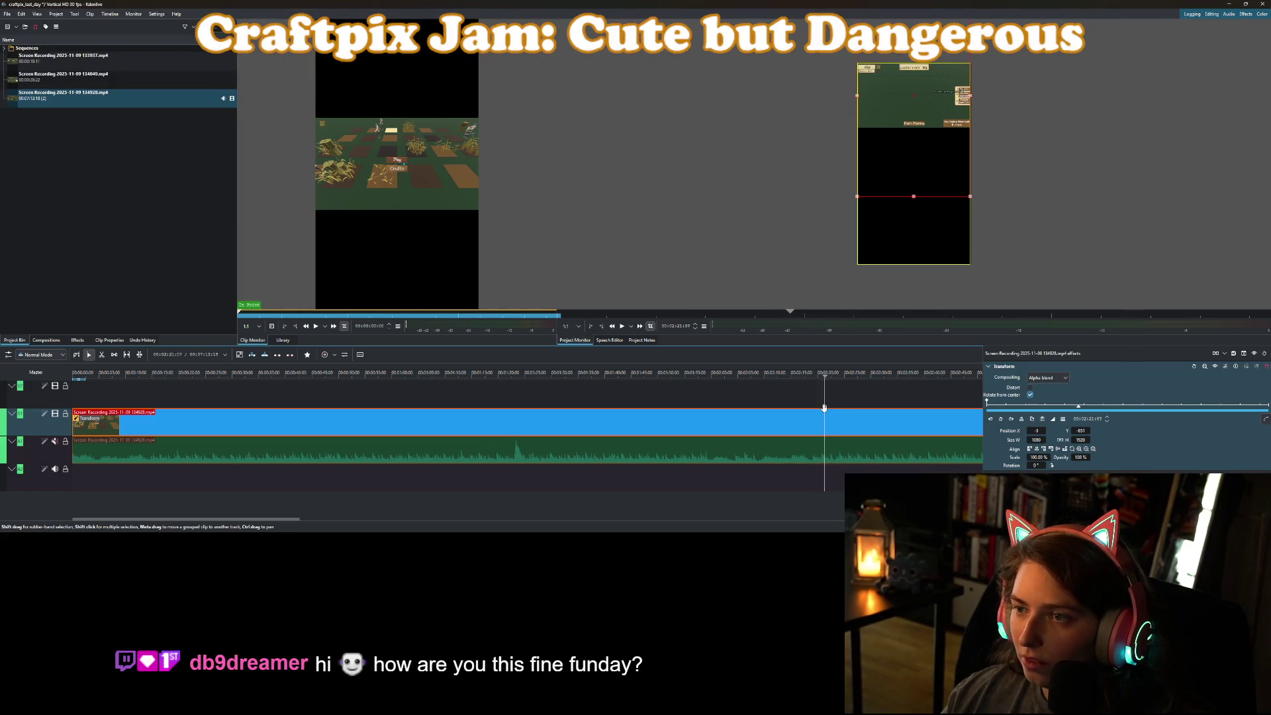
pyautogui.moveTo(818, 407); pyautogui.dragTo(740, 407)
pyautogui.hscroll(5, 601, 426)
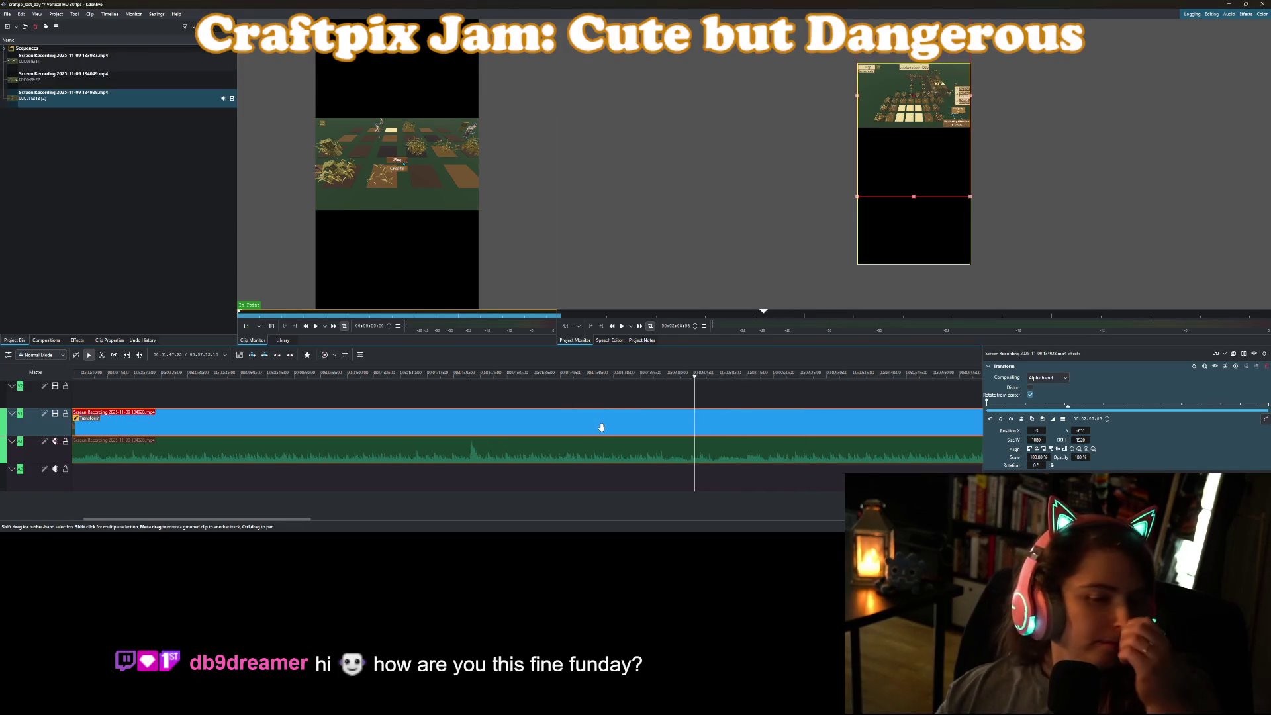
pyautogui.hscroll(3, 597, 431)
pyautogui.moveTo(453, 380)
pyautogui.mouseDown()
pyautogui.moveTo(528, 382)
pyautogui.moveTo(352, 411)
pyautogui.moveTo(139, 418)
pyautogui.mouseUp()
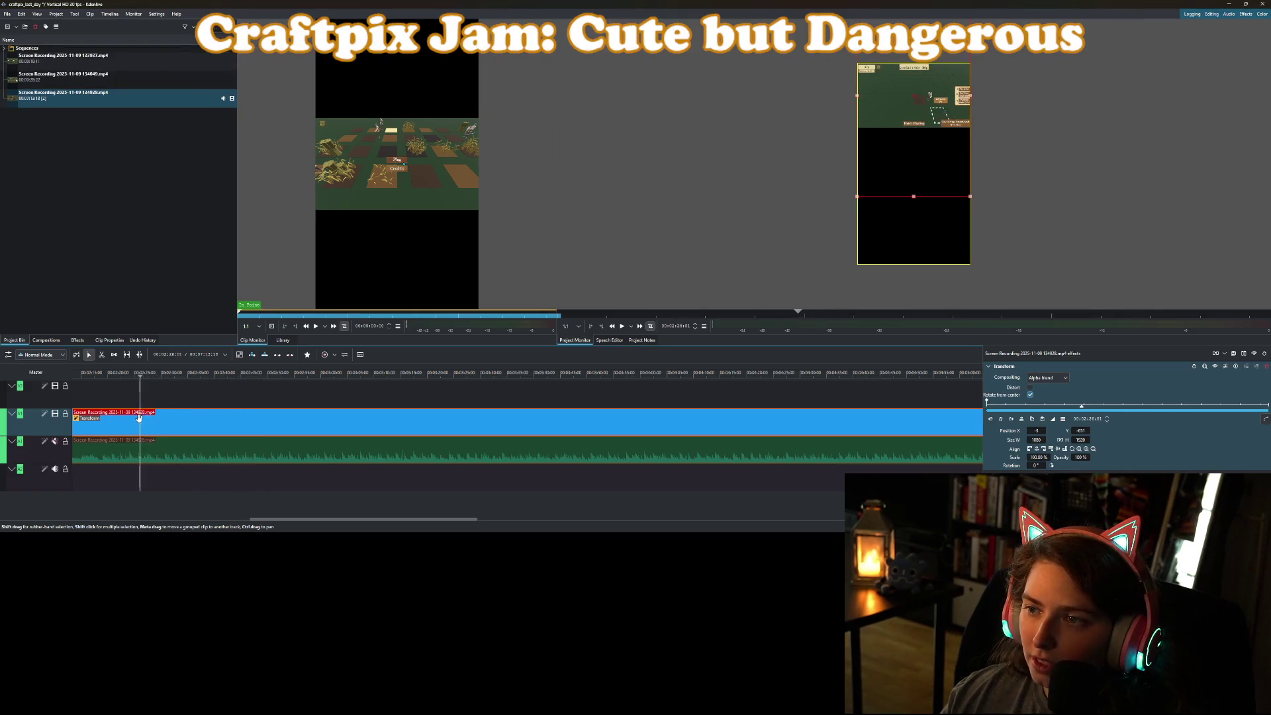
# Cut the clip at the playhead, delete the opening part and remove the gap at the start.
pyautogui.click(118, 376)
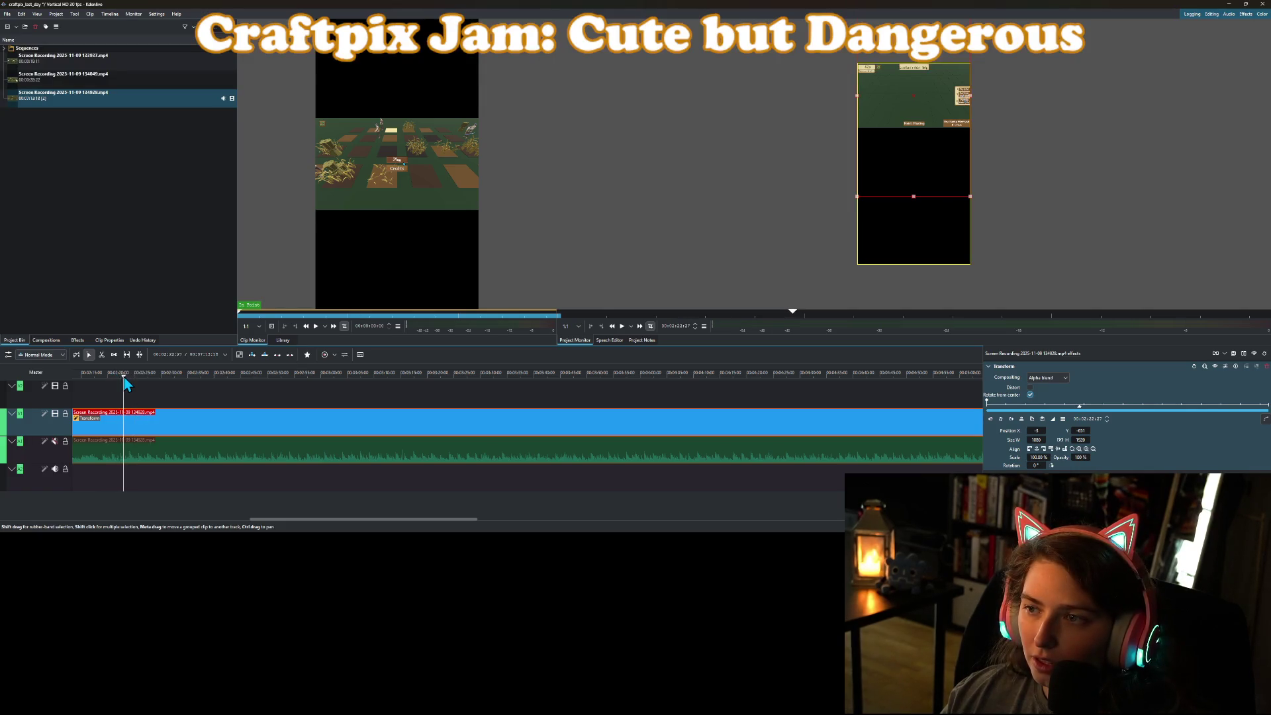
pyautogui.moveTo(106, 388); pyautogui.dragTo(104, 389)
pyautogui.rightClick(106, 414)
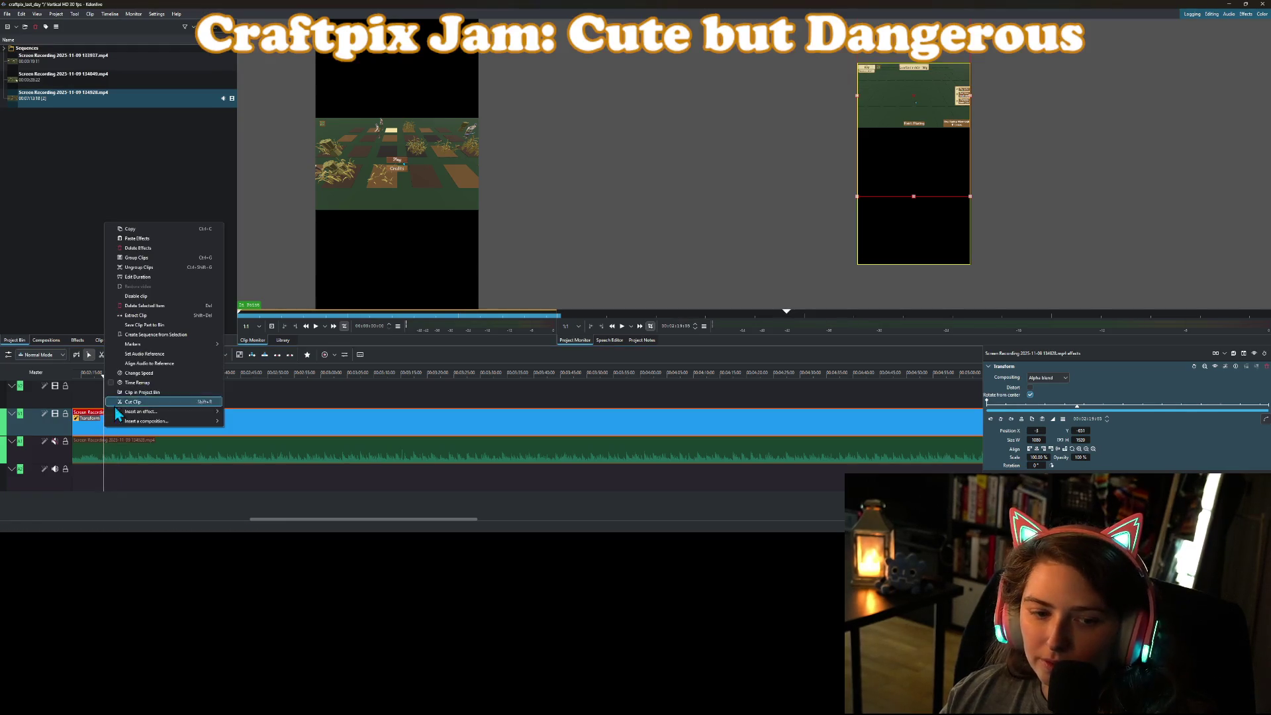
pyautogui.click(124, 415)
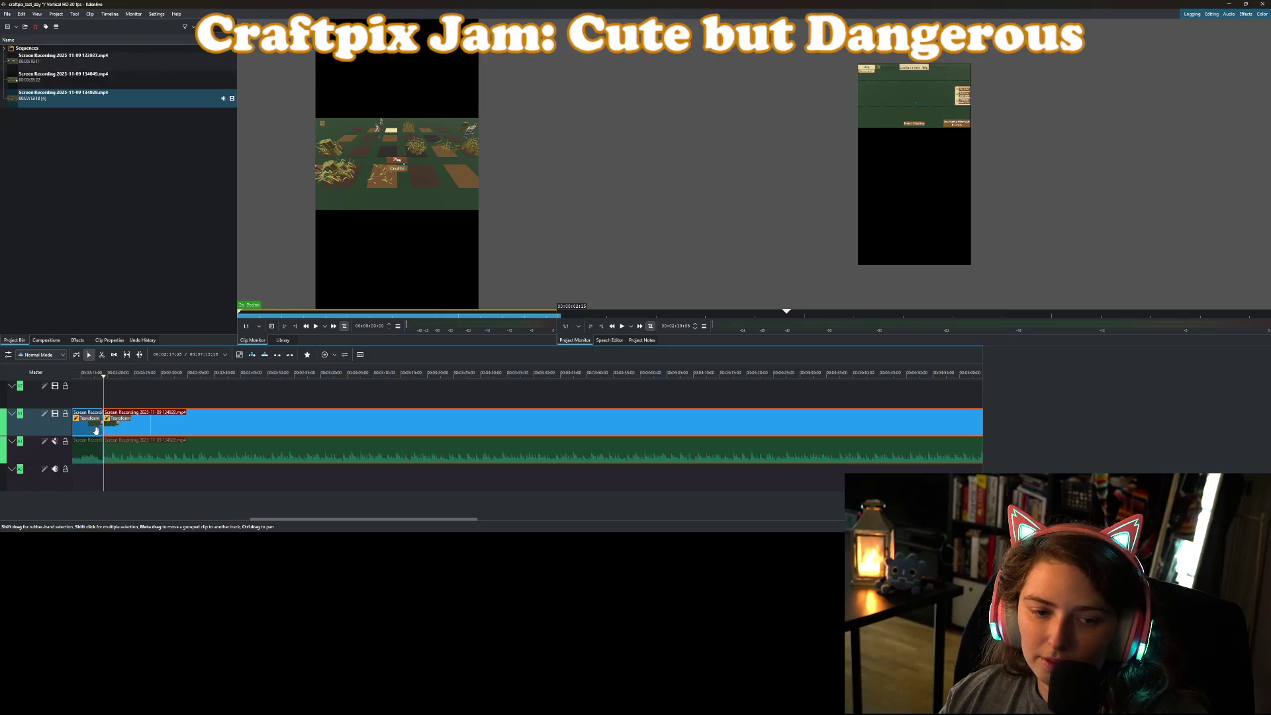
pyautogui.click(97, 426)
pyautogui.press('Delete')
pyautogui.rightClick(97, 434)
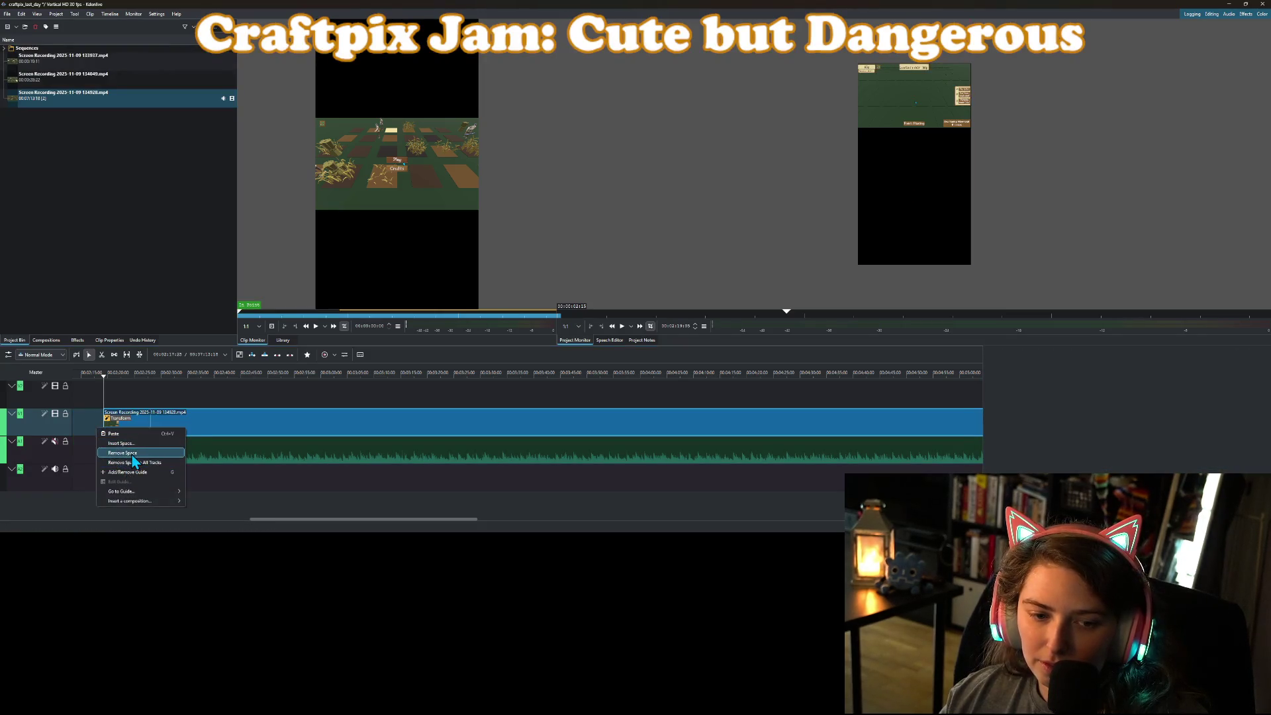
pyautogui.click(132, 445)
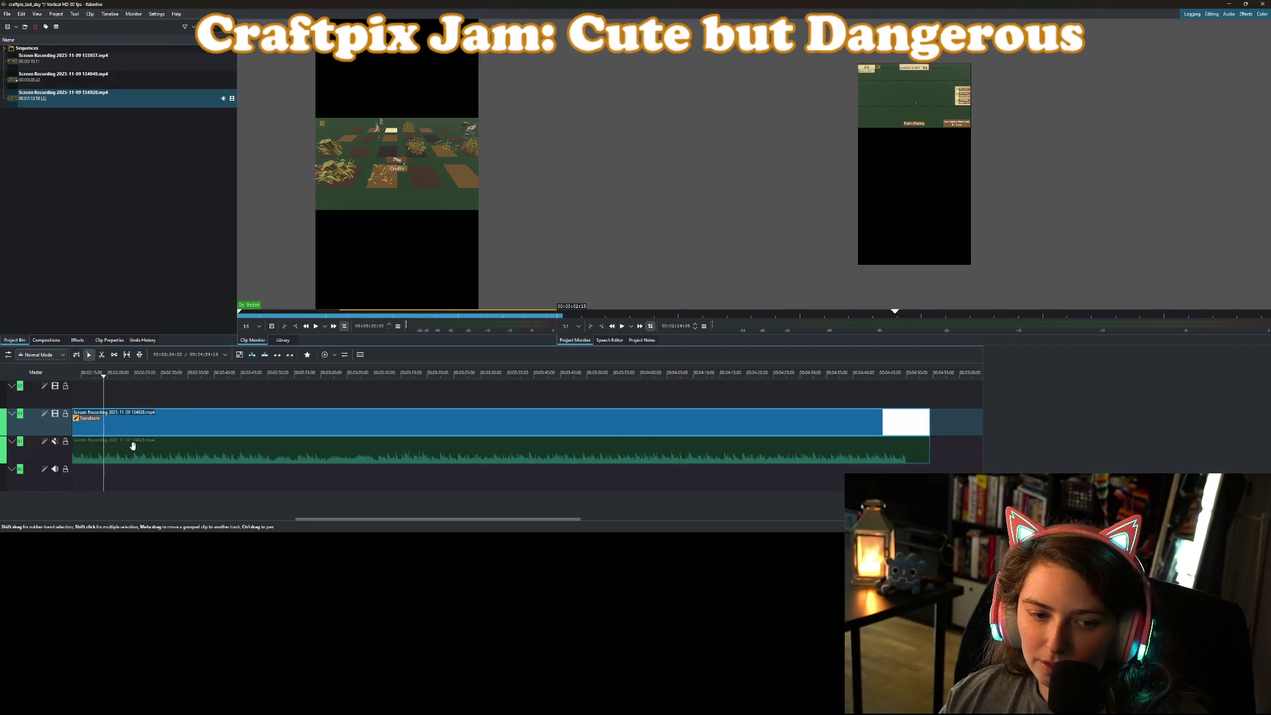
pyautogui.click(72, 372)
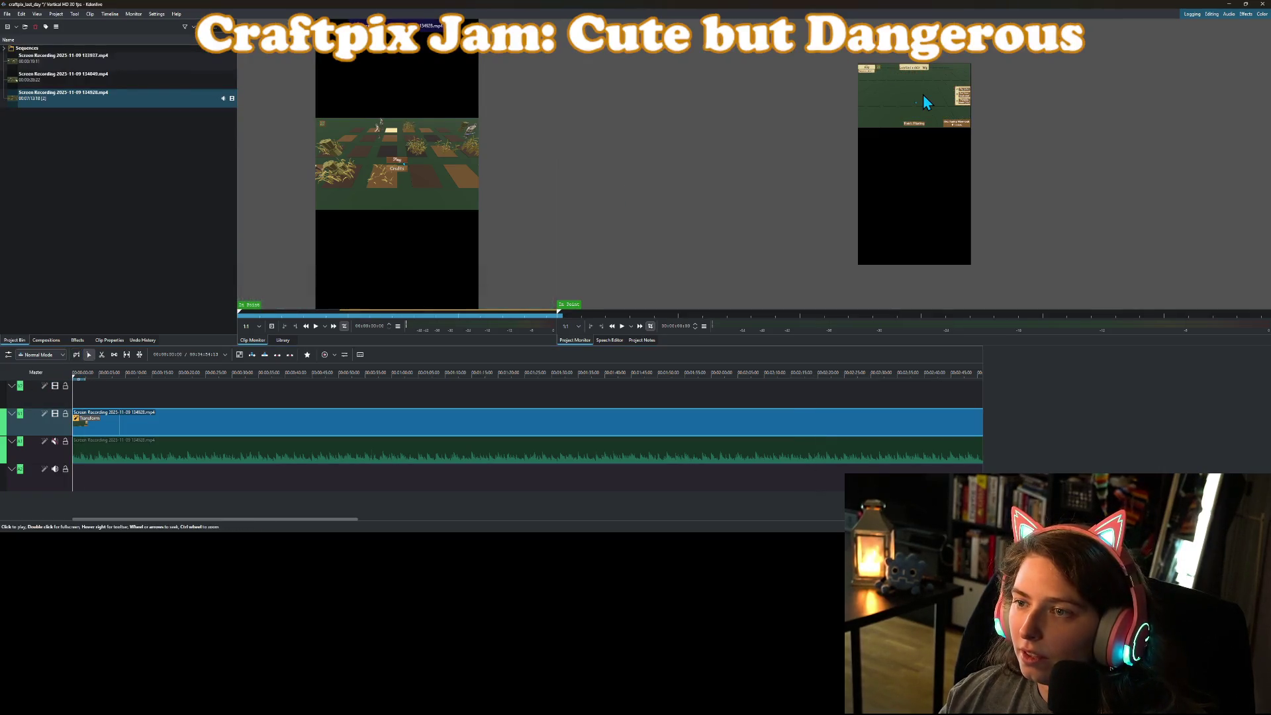
# Set the clip's Transform position to 0/0 and its scale to 280%.
pyautogui.click(636, 413)
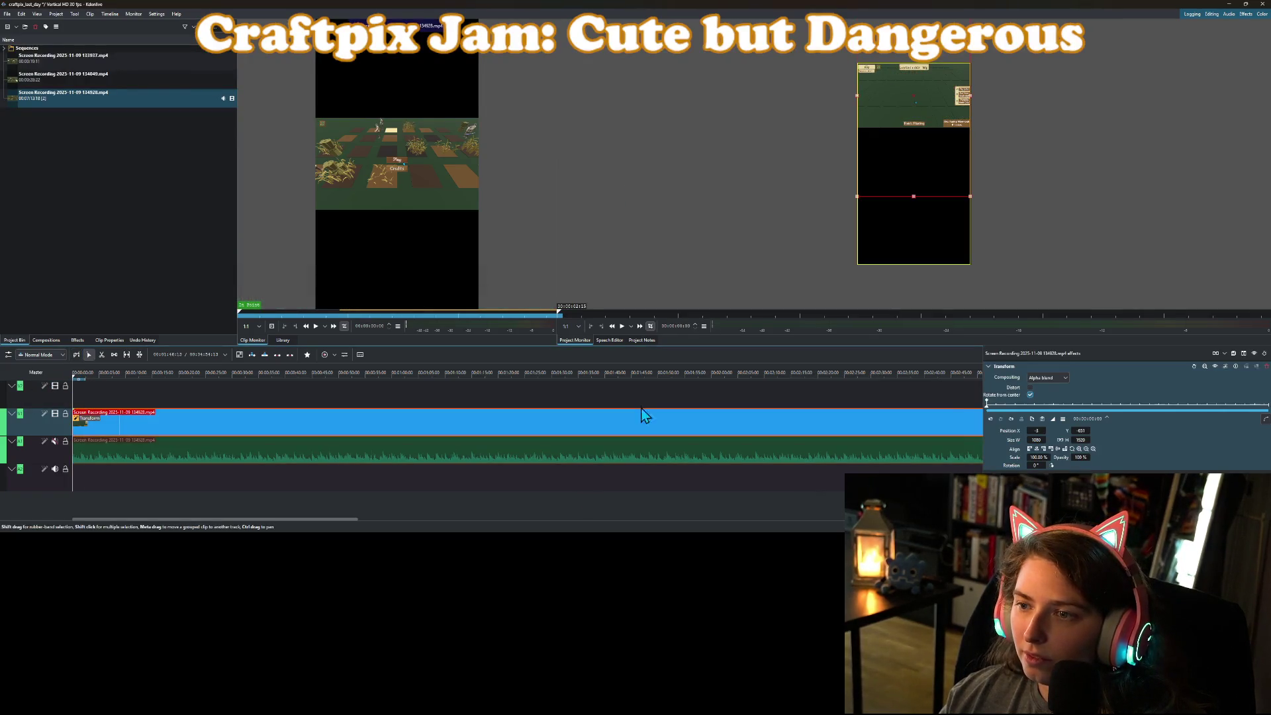
pyautogui.moveTo(904, 180); pyautogui.dragTo(909, 194)
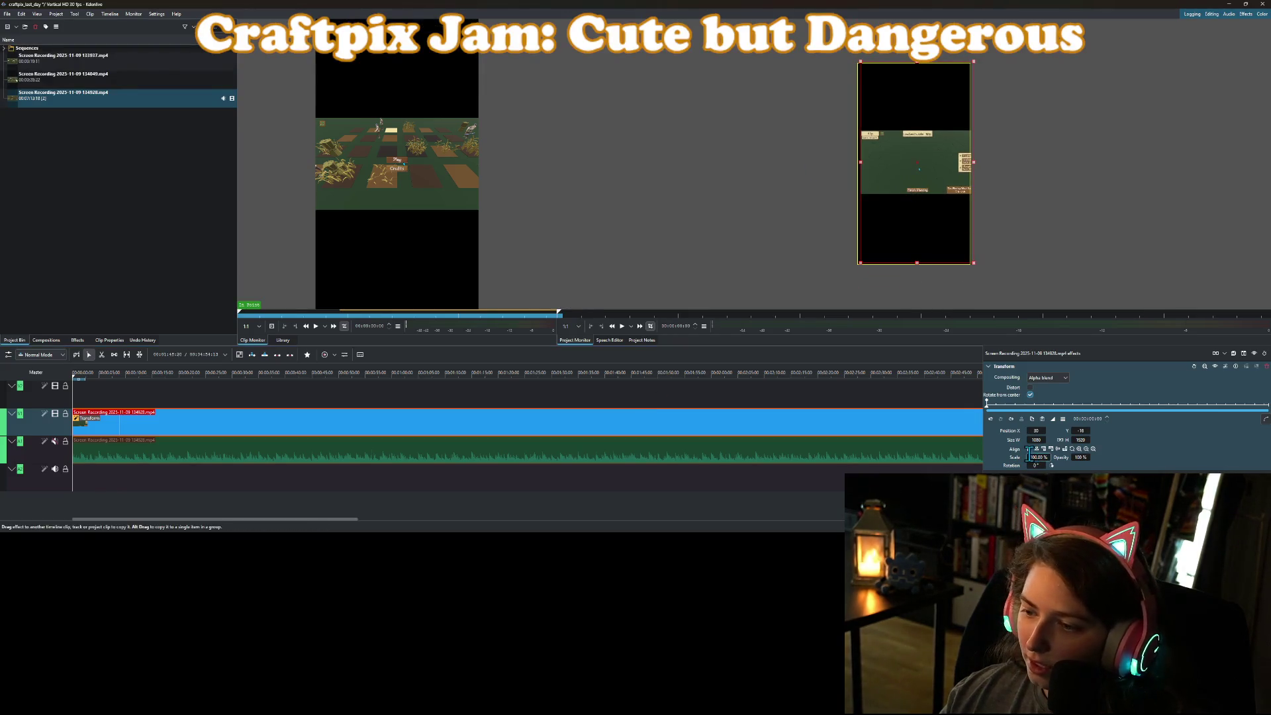
pyautogui.click(1040, 430)
pyautogui.click(1084, 430)
pyautogui.write('0')
pyautogui.click(1036, 431)
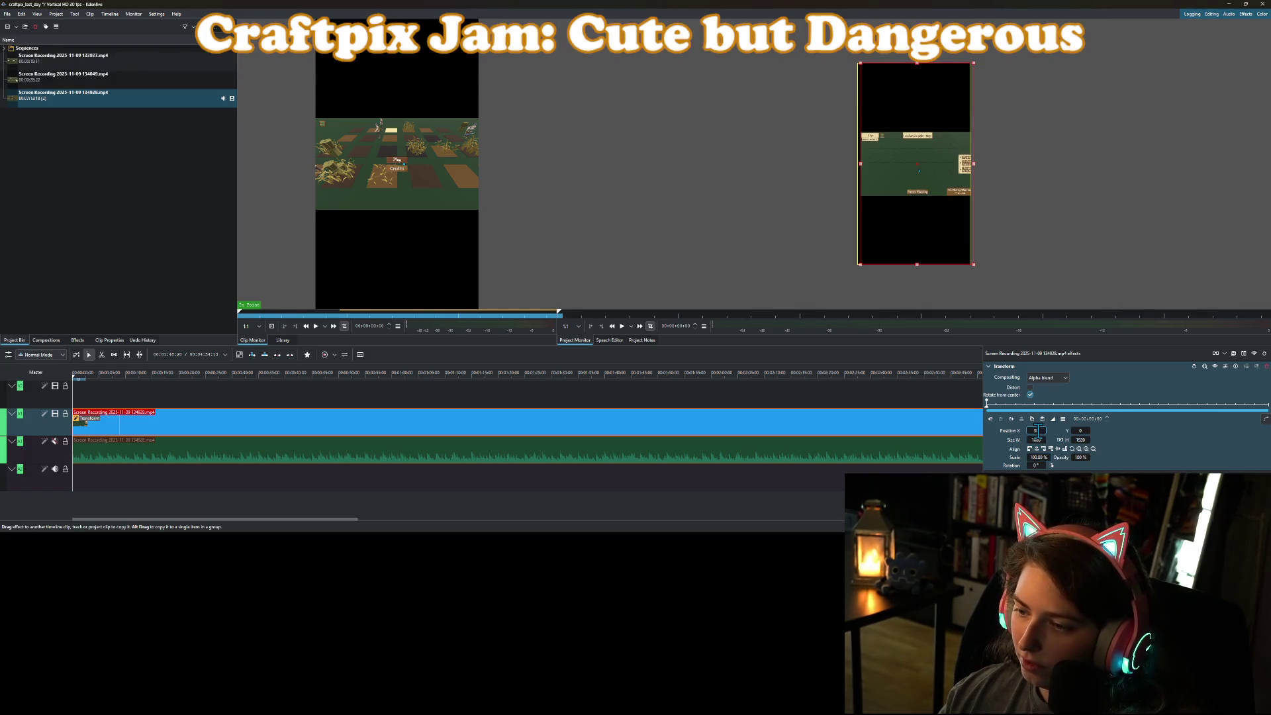
pyautogui.write('0')
pyautogui.press('Return')
pyautogui.doubleClick(1034, 456)
pyautogui.write('80')
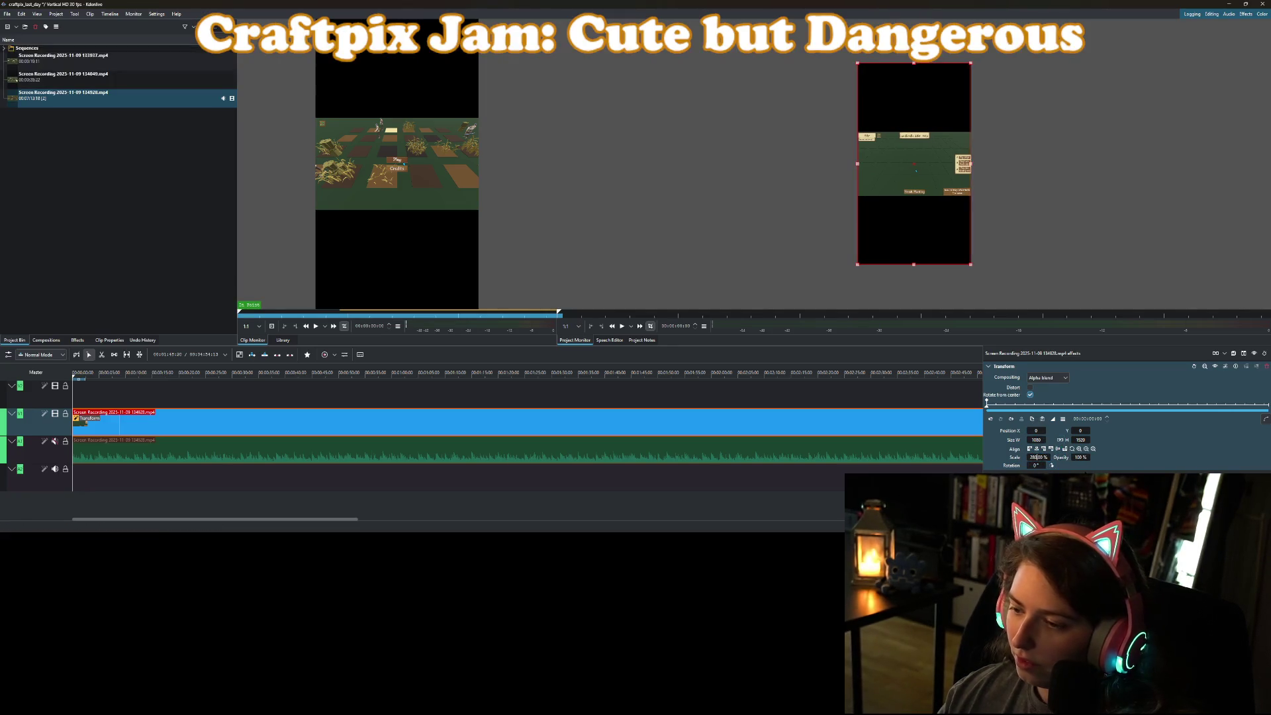
pyautogui.press('Return')
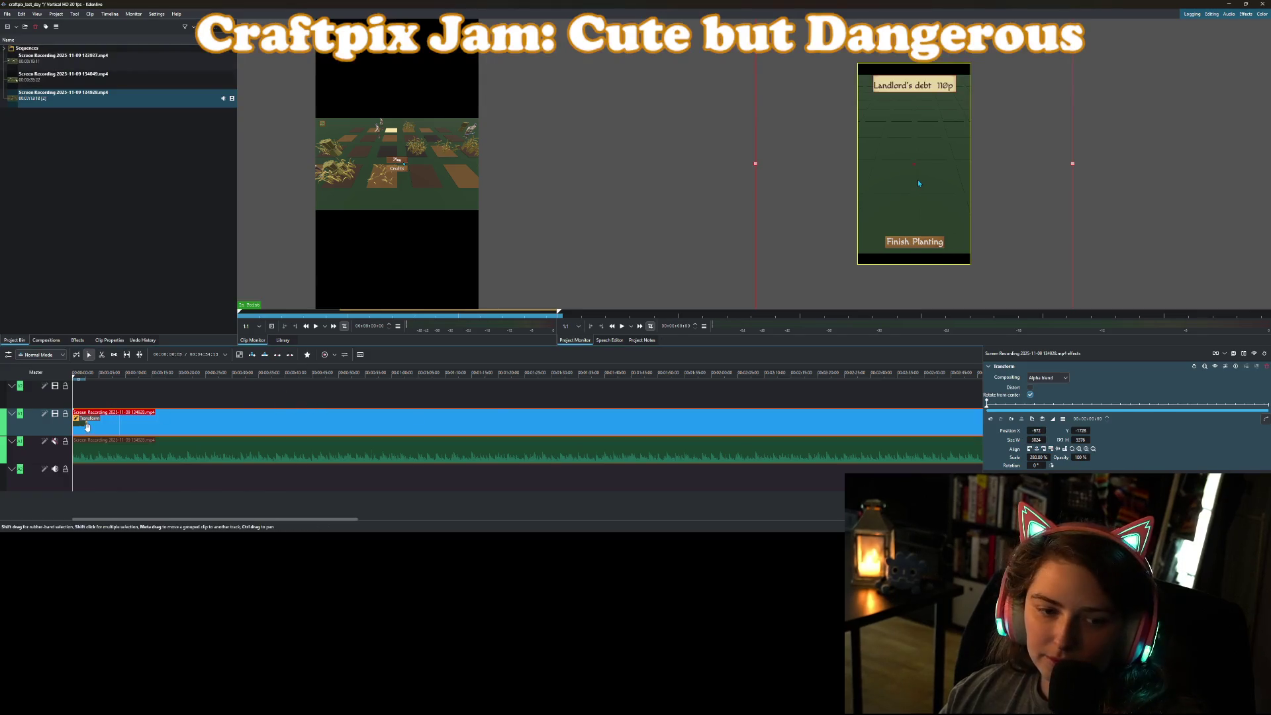
# Change the game clip speed to 300% and play it back in the preview.
pyautogui.rightClick(130, 418)
pyautogui.moveTo(165, 405)
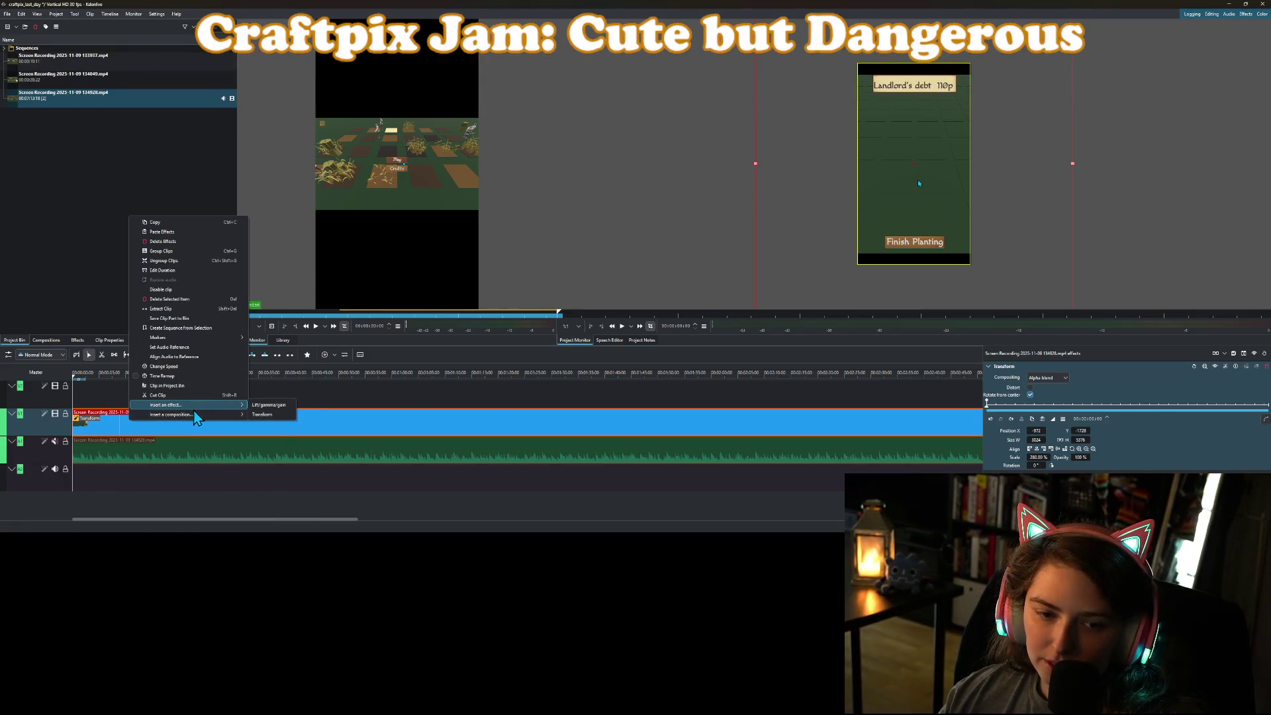
pyautogui.click(163, 366)
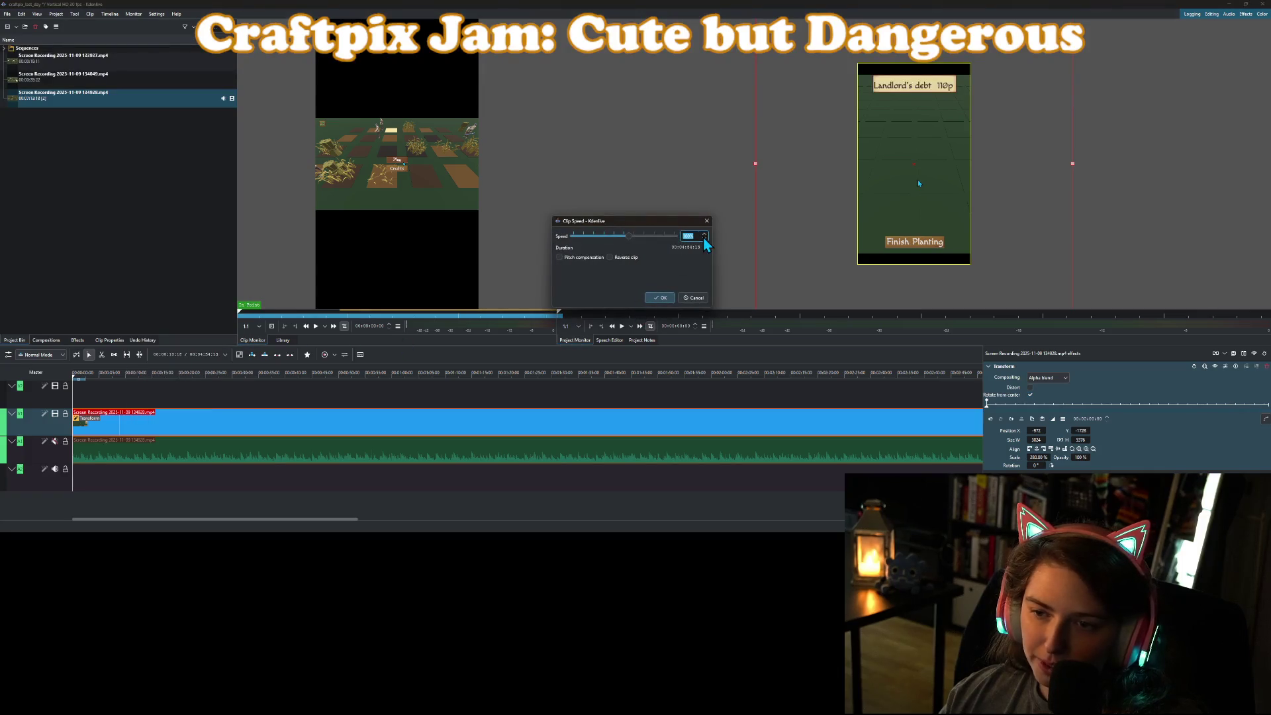
pyautogui.write('300')
pyautogui.press('Return')
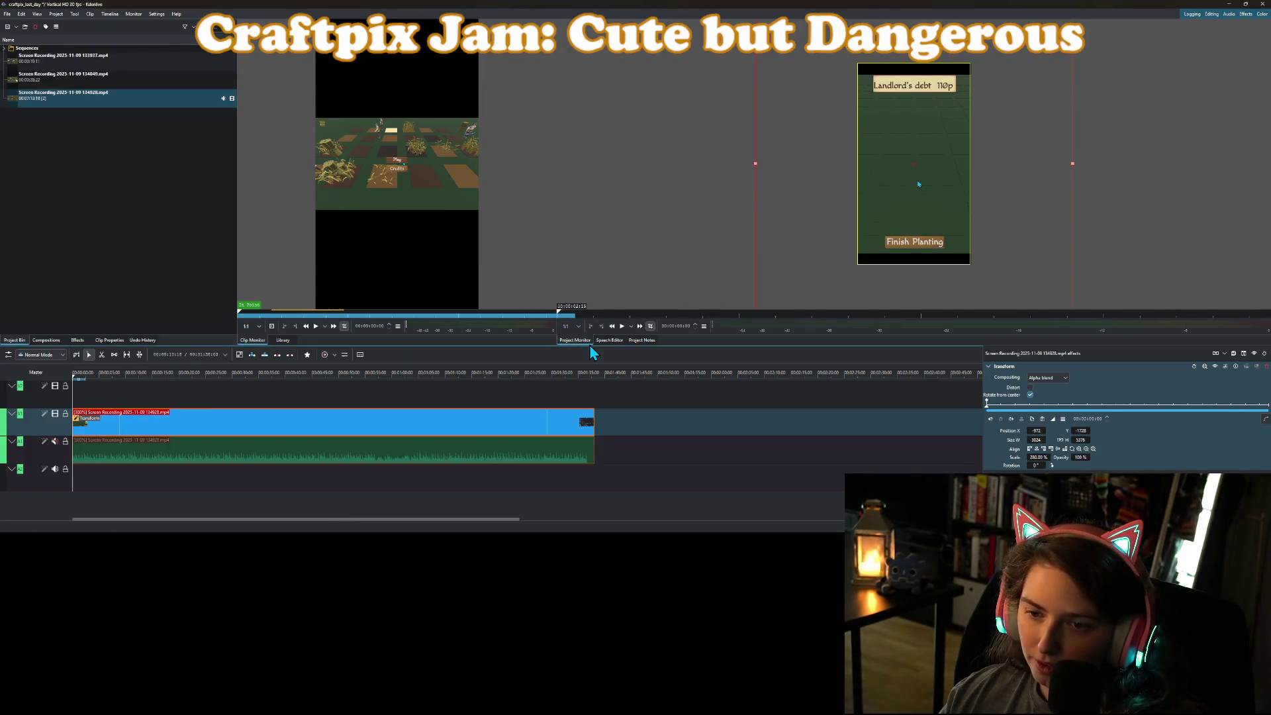
pyautogui.click(622, 326)
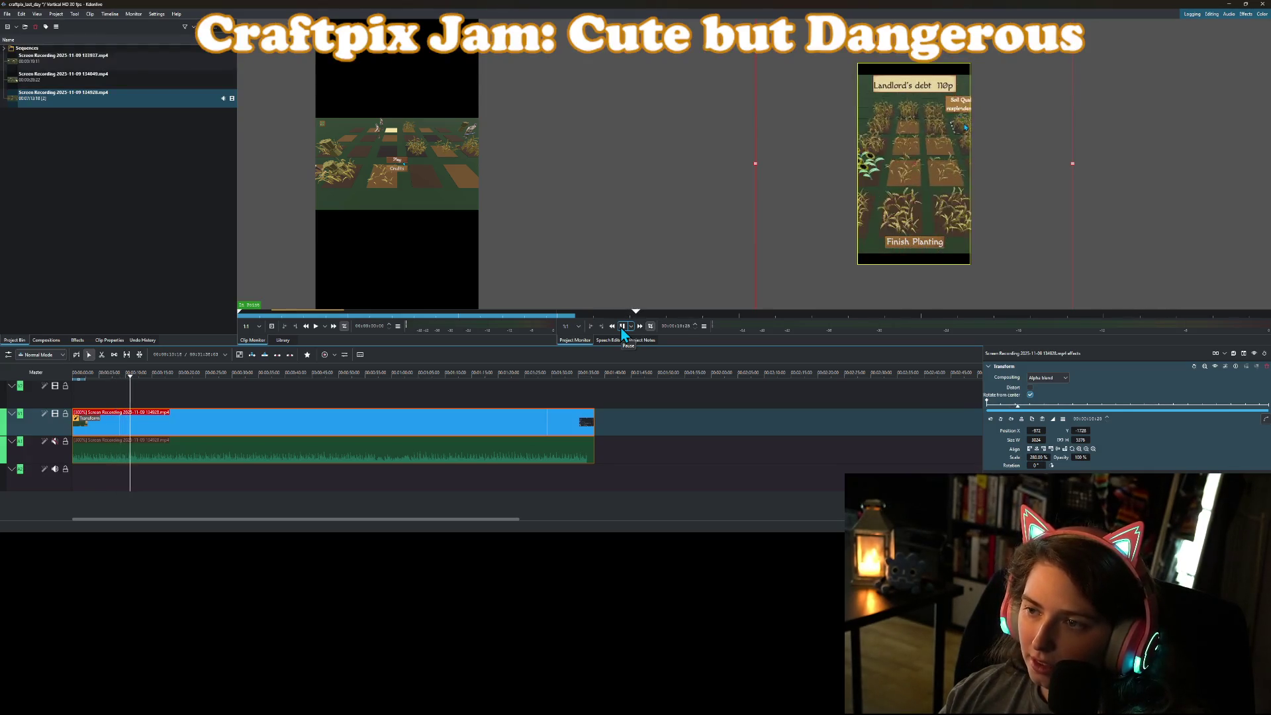
pyautogui.click(622, 328)
# Zoom the footage to 200%, nudge it into place, then raise the scale to 250%.
pyautogui.moveTo(134, 376); pyautogui.dragTo(70, 387)
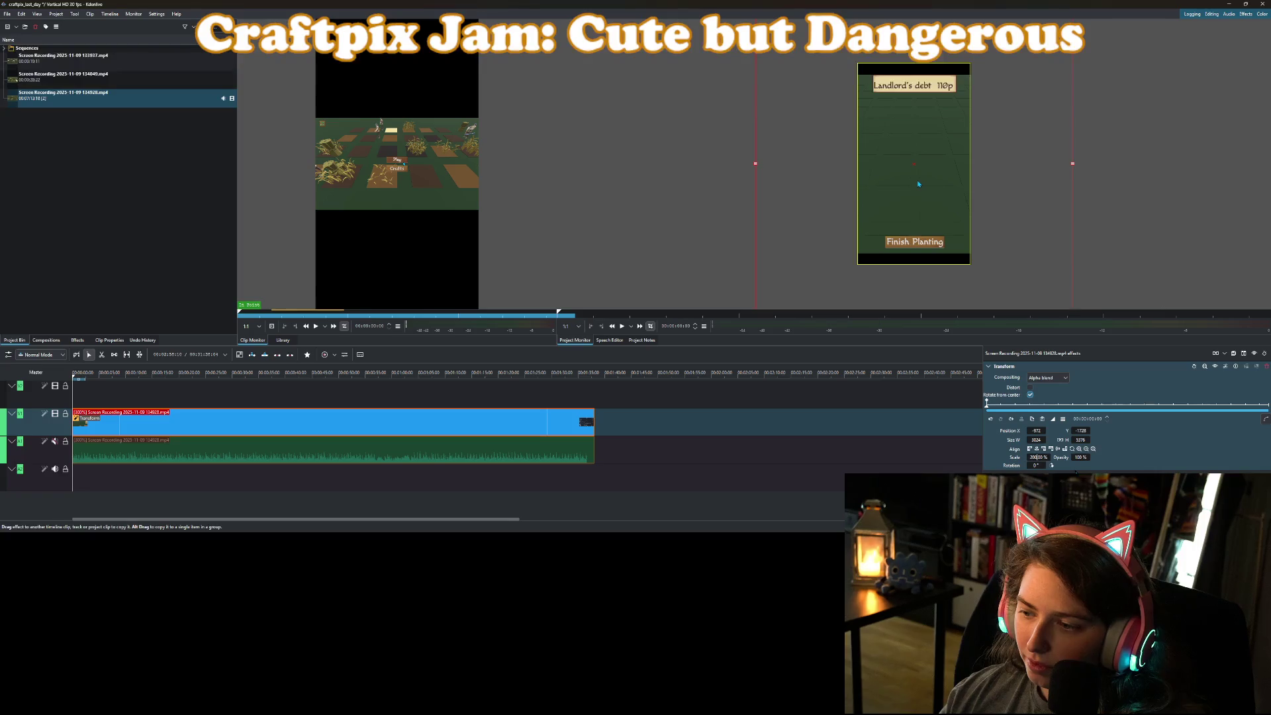
pyautogui.press('Return')
pyautogui.moveTo(931, 181)
pyautogui.mouseDown()
pyautogui.moveTo(890, 181)
pyautogui.moveTo(935, 182)
pyautogui.mouseUp()
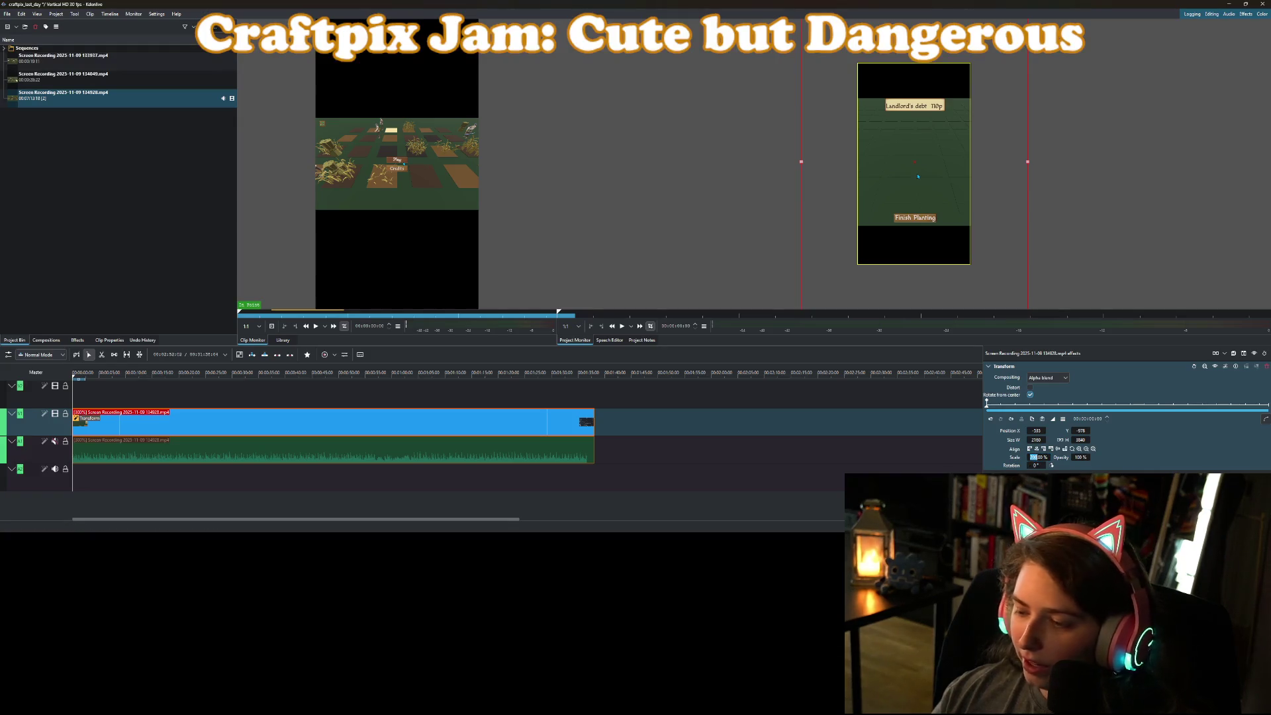
pyautogui.press('Return')
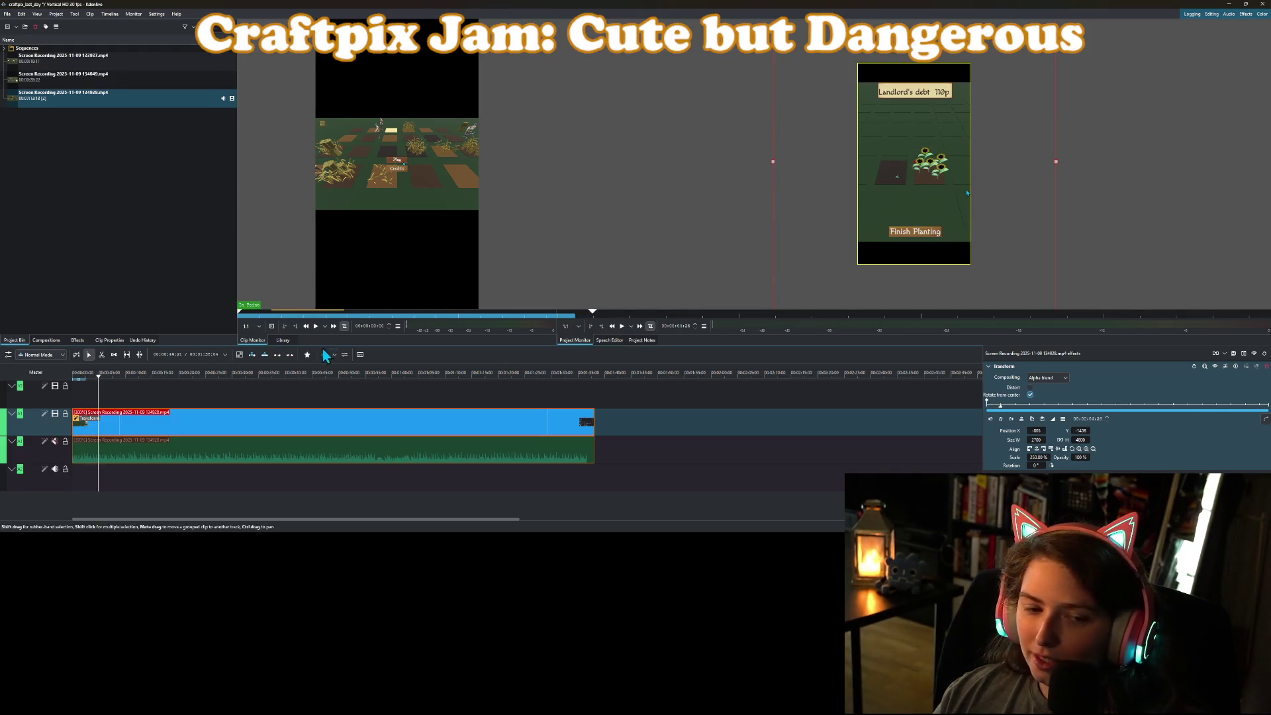
pyautogui.moveTo(97, 382); pyautogui.dragTo(87, 384)
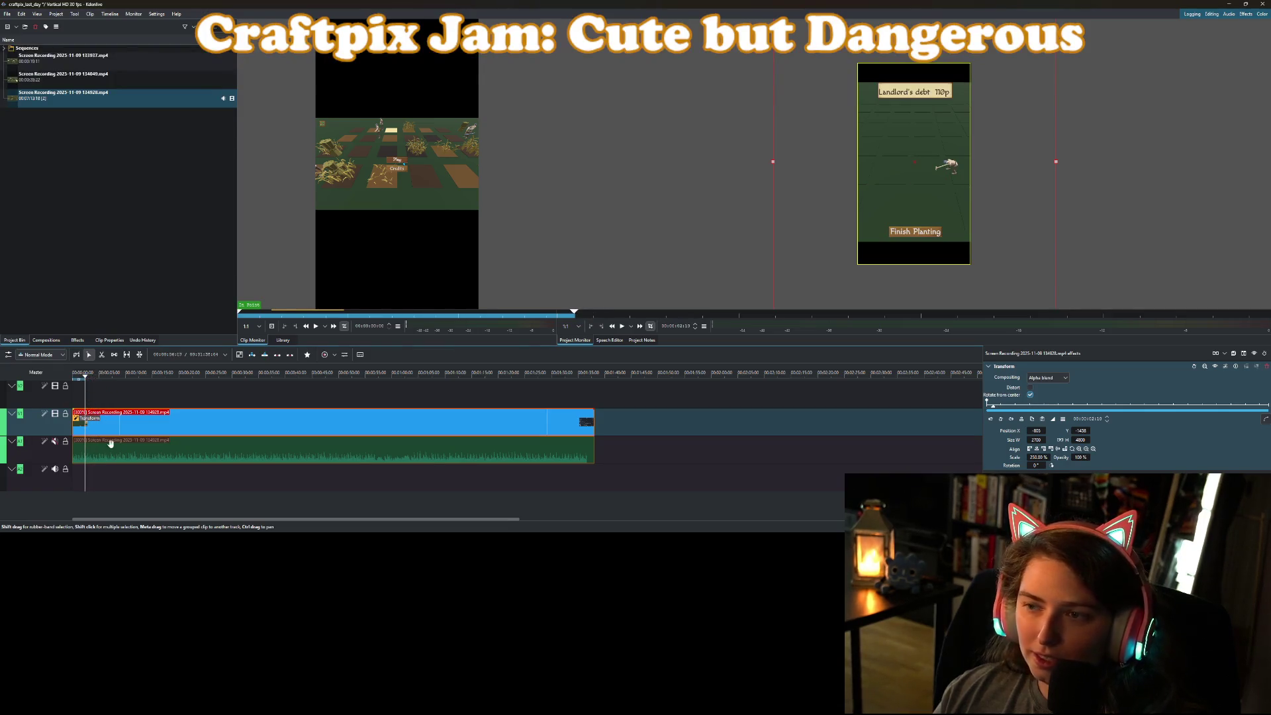
pyautogui.rightClick(88, 433)
# Trim off the part before the playhead and close the gap at the start.
pyautogui.click(119, 410)
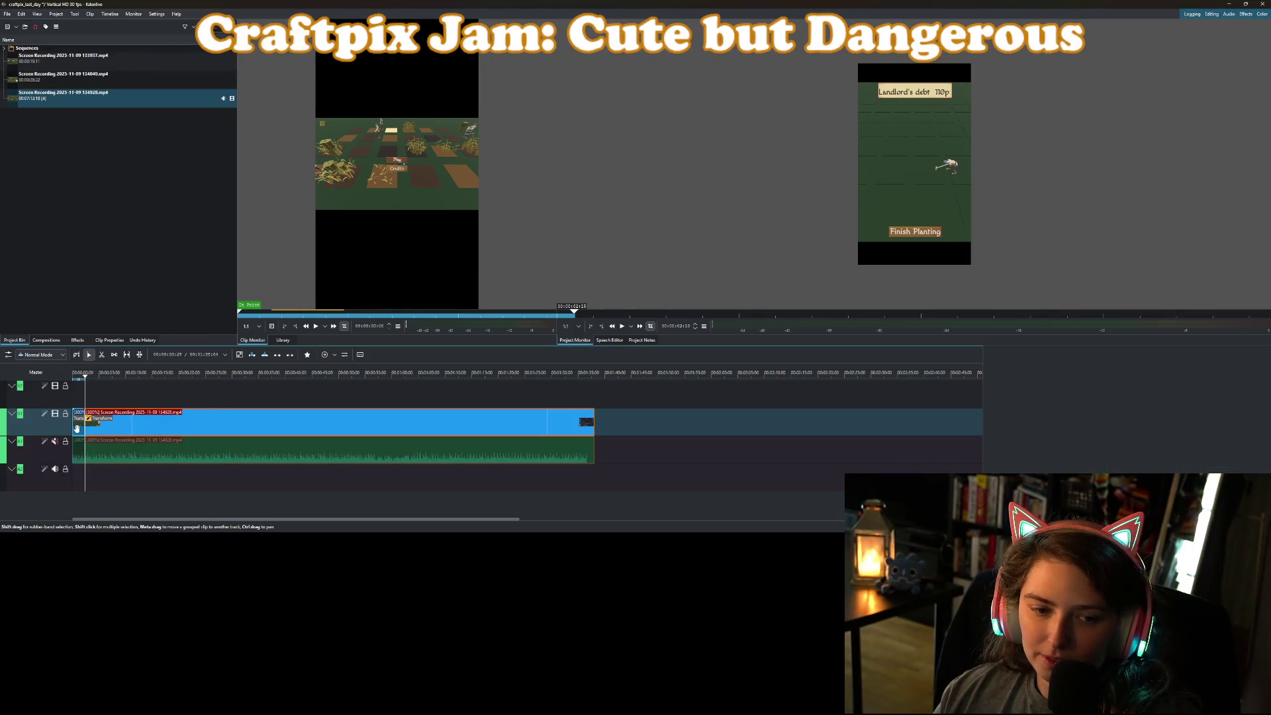
pyautogui.rightClick(77, 431)
pyautogui.click(106, 455)
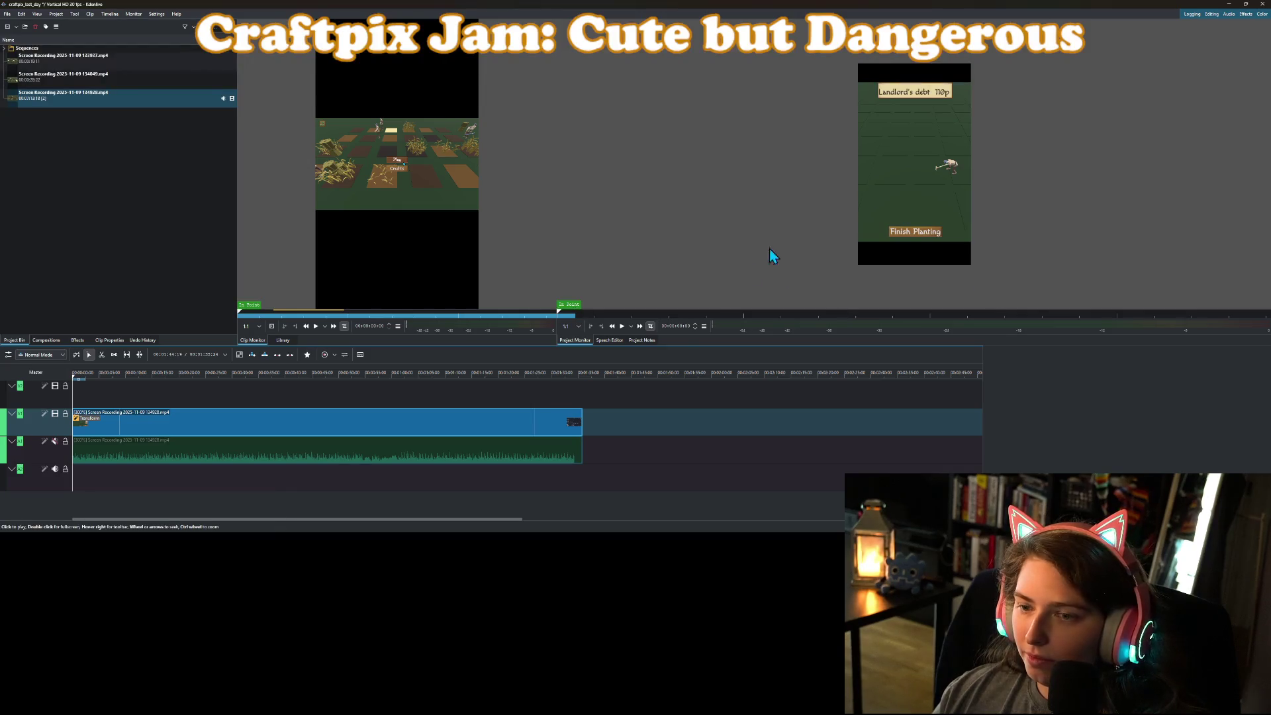
# Speed the game clip up to 500% and review the faster playback.
pyautogui.keyDown('ctrl'); pyautogui.scroll(2, 930, 130); pyautogui.keyUp('ctrl')
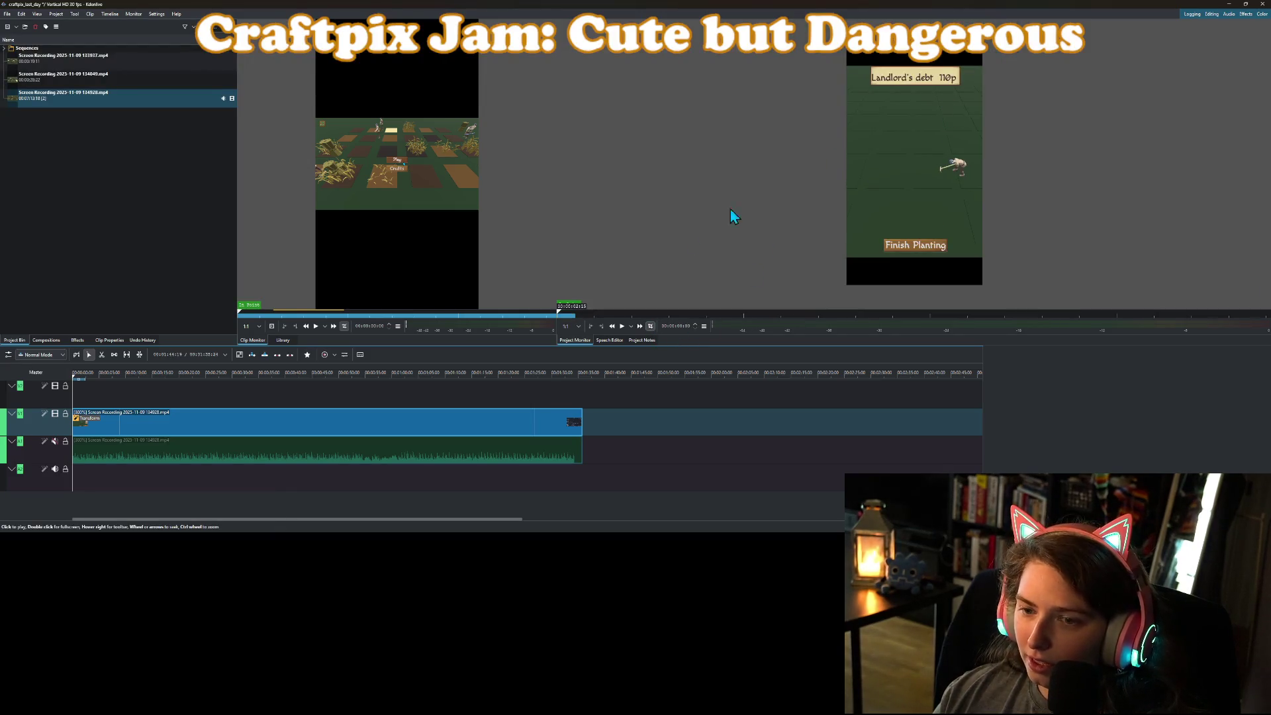
pyautogui.click(622, 325)
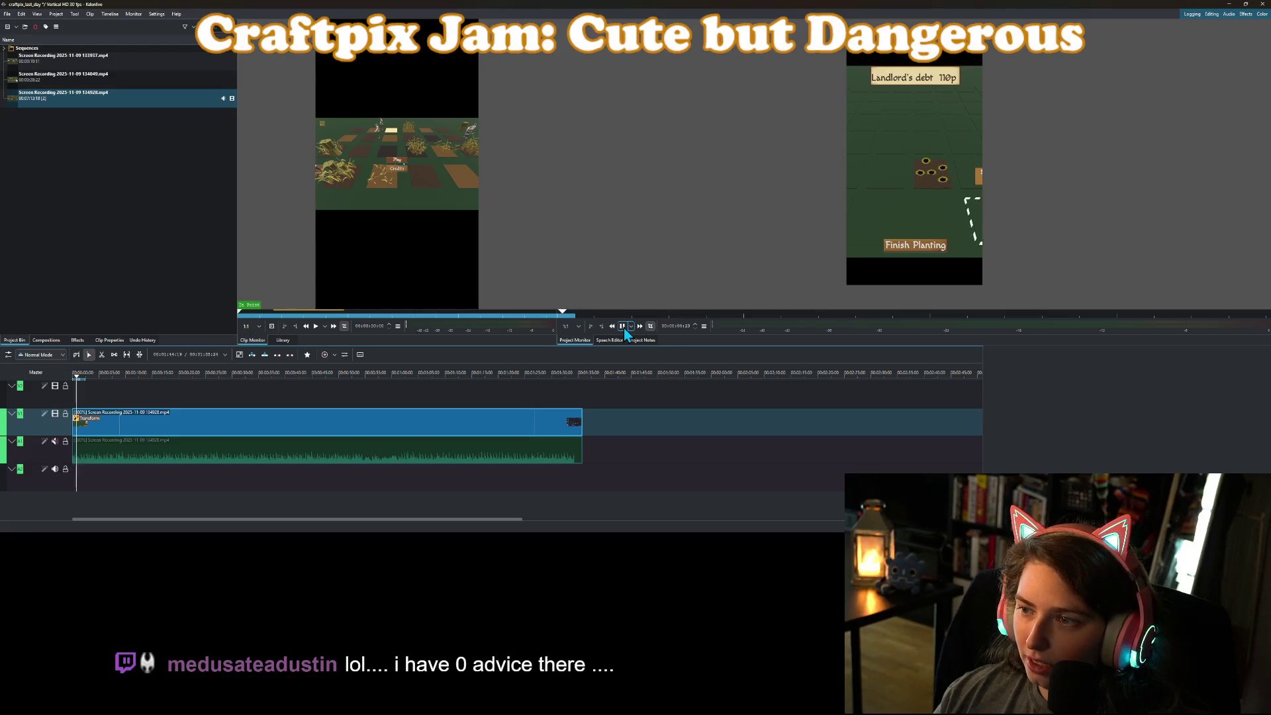
pyautogui.click(623, 328)
pyautogui.rightClick(448, 427)
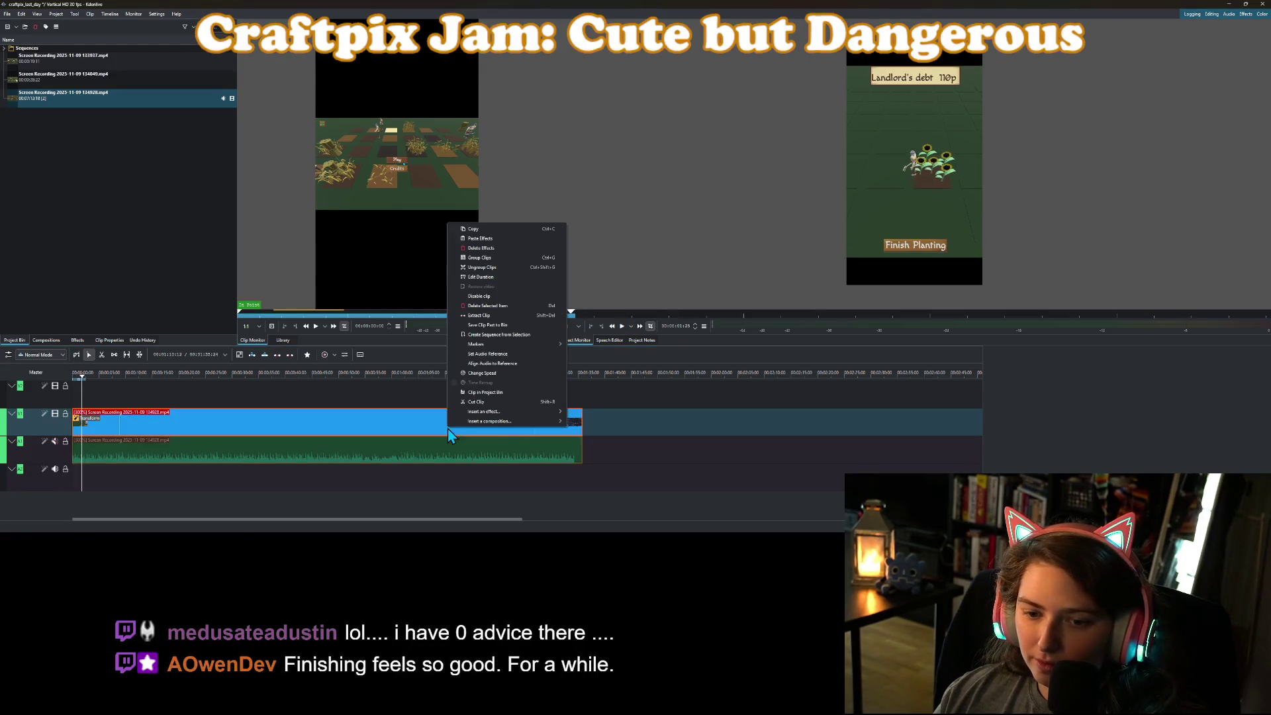
pyautogui.moveTo(482, 411)
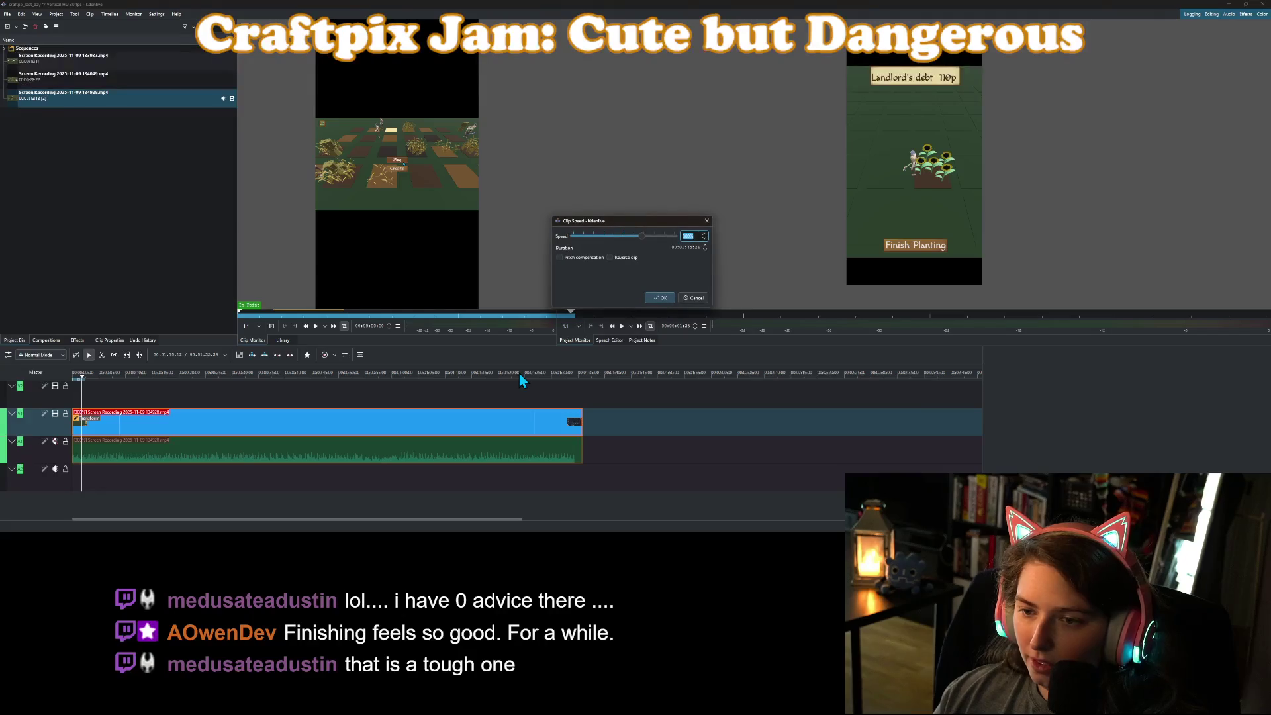
pyautogui.write('500')
pyautogui.press('Return')
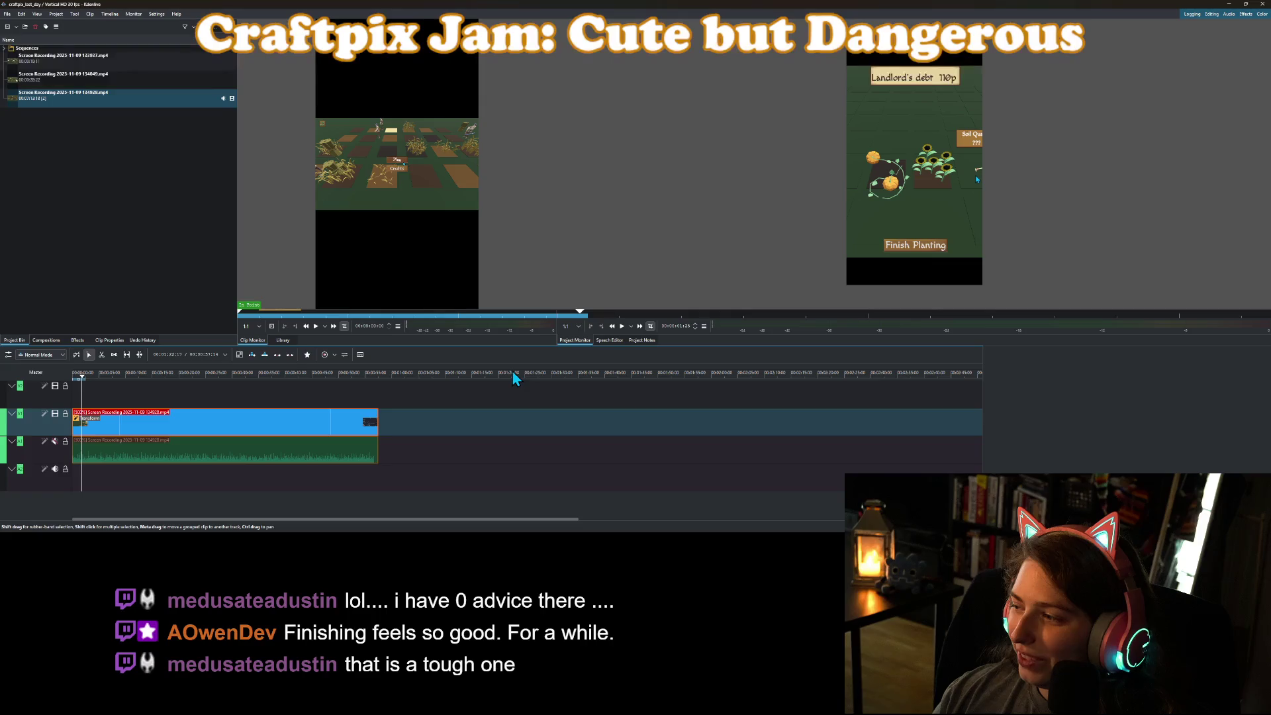
pyautogui.click(622, 326)
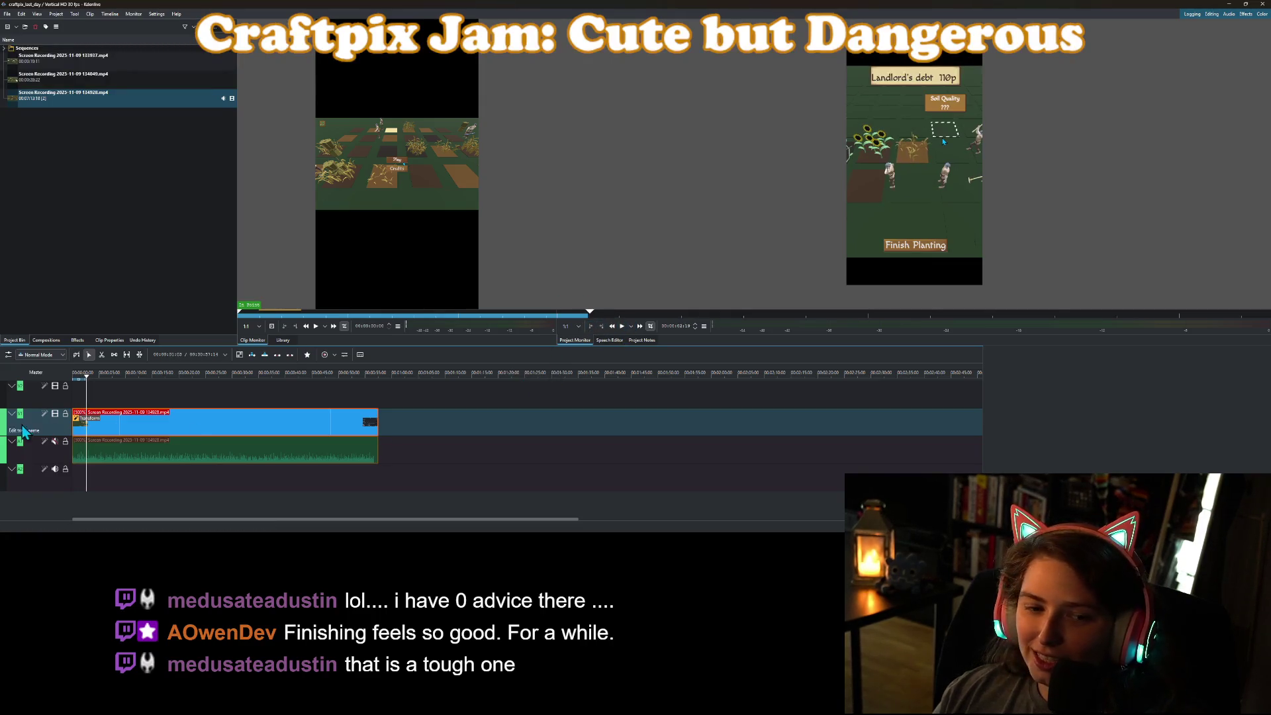
# Replay the sped-up clip from the start and select it to show its Transform settings.
pyautogui.click(78, 377)
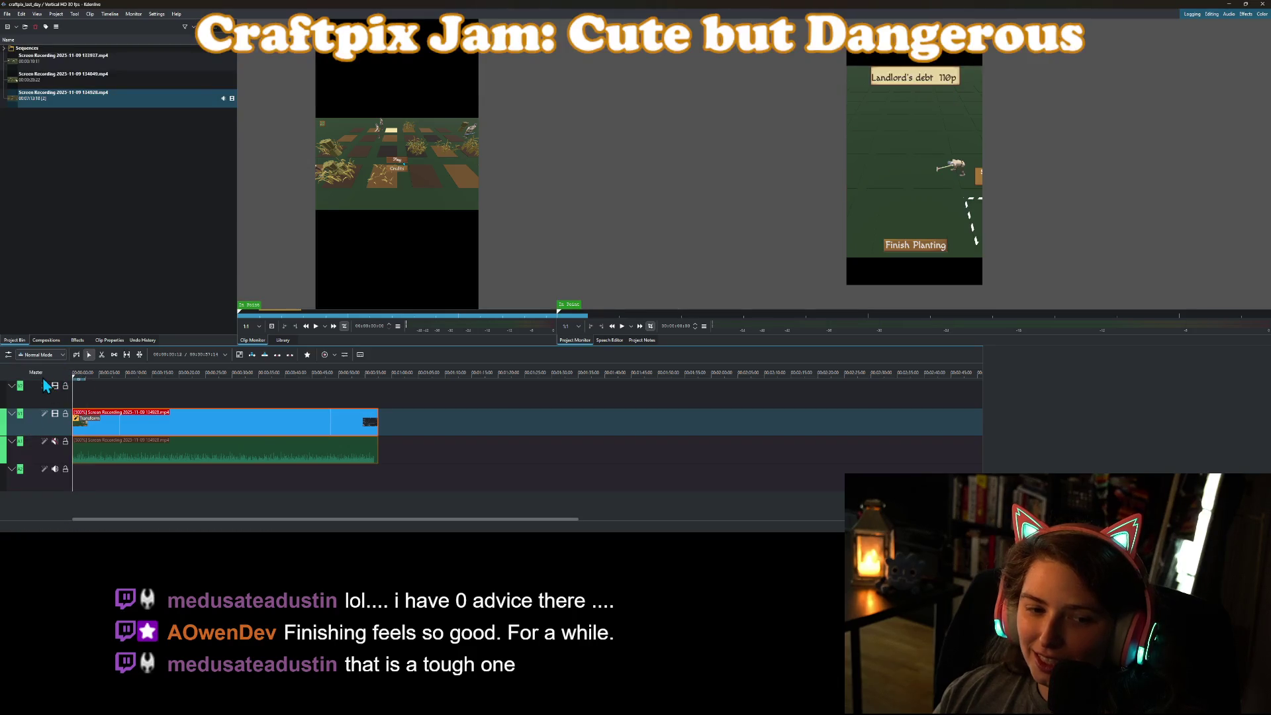
pyautogui.click(621, 331)
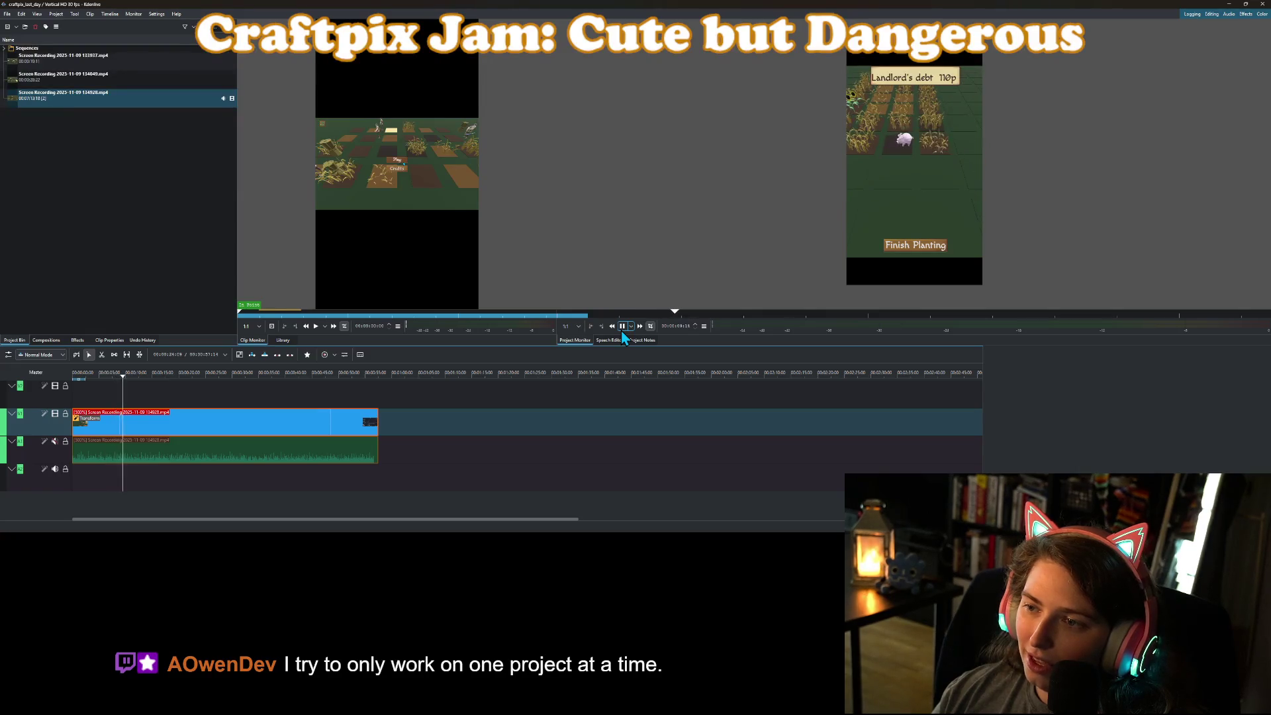
pyautogui.click(621, 331)
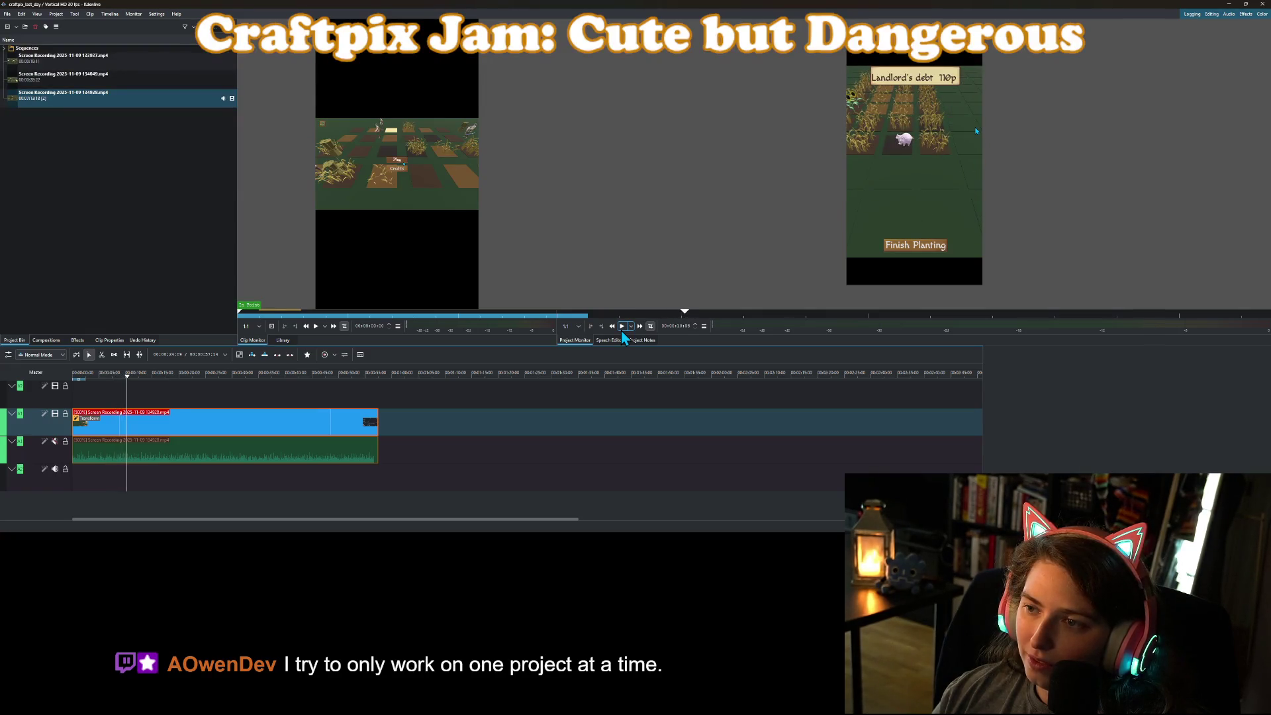
pyautogui.moveTo(116, 380); pyautogui.dragTo(43, 378)
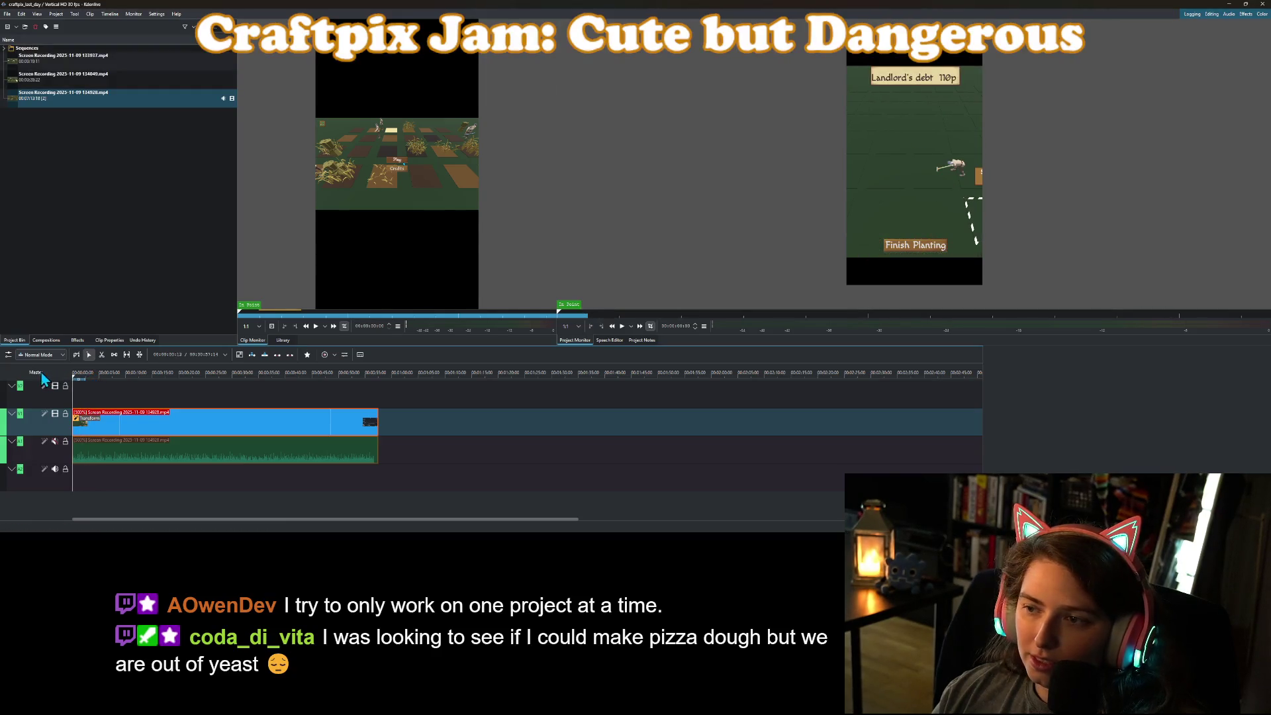
pyautogui.click(121, 427)
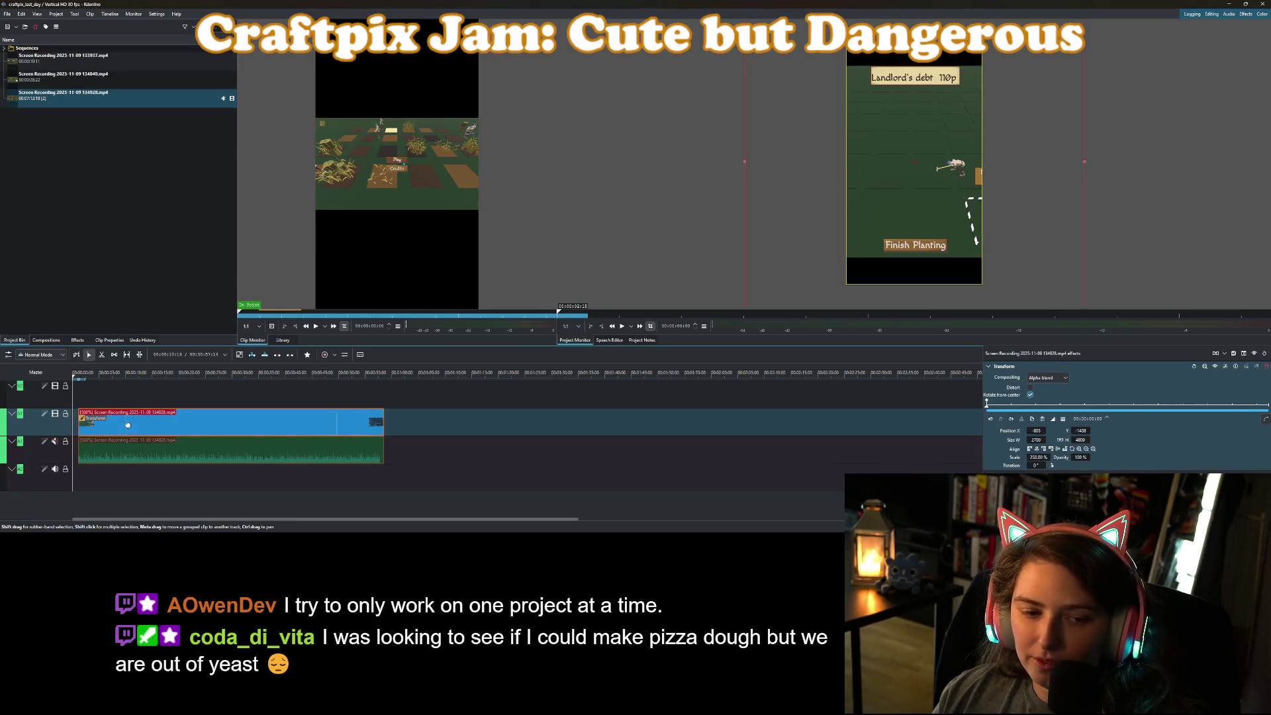
pyautogui.scroll(3, 91, 418)
pyautogui.rightClick(91, 418)
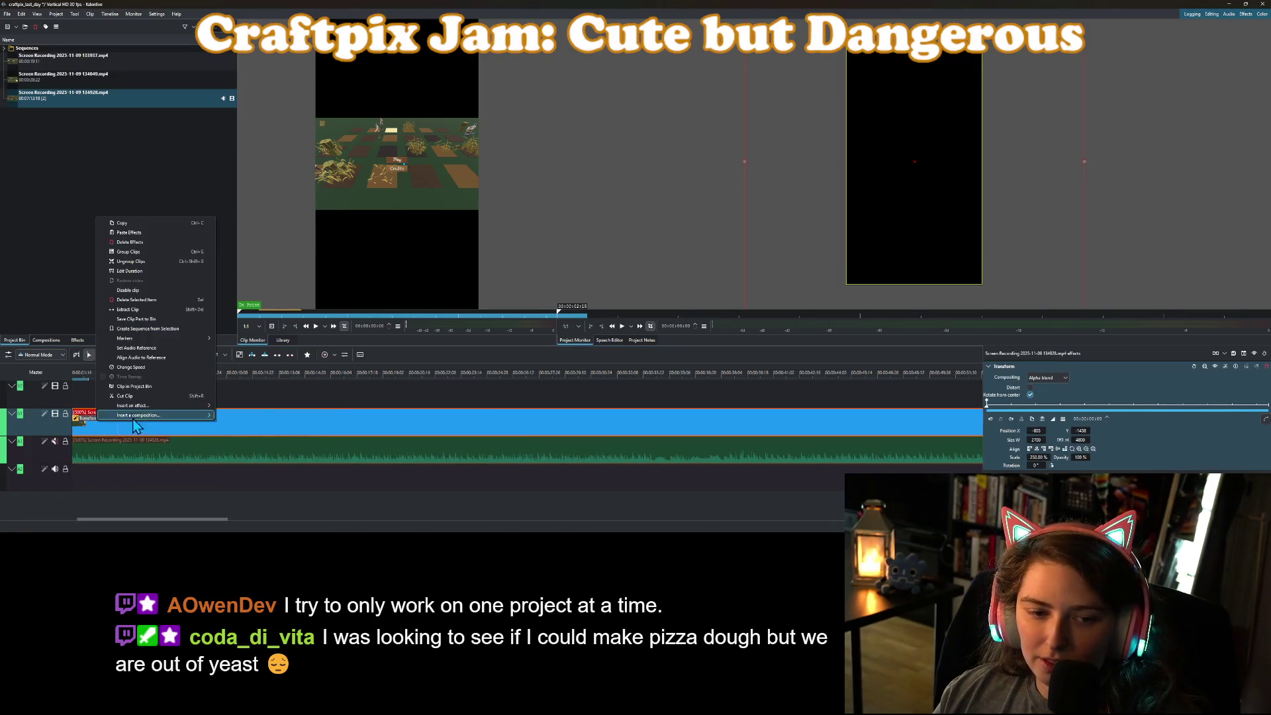
# Set the clip speed to 200% and move the clip to the timeline start.
pyautogui.click(148, 368)
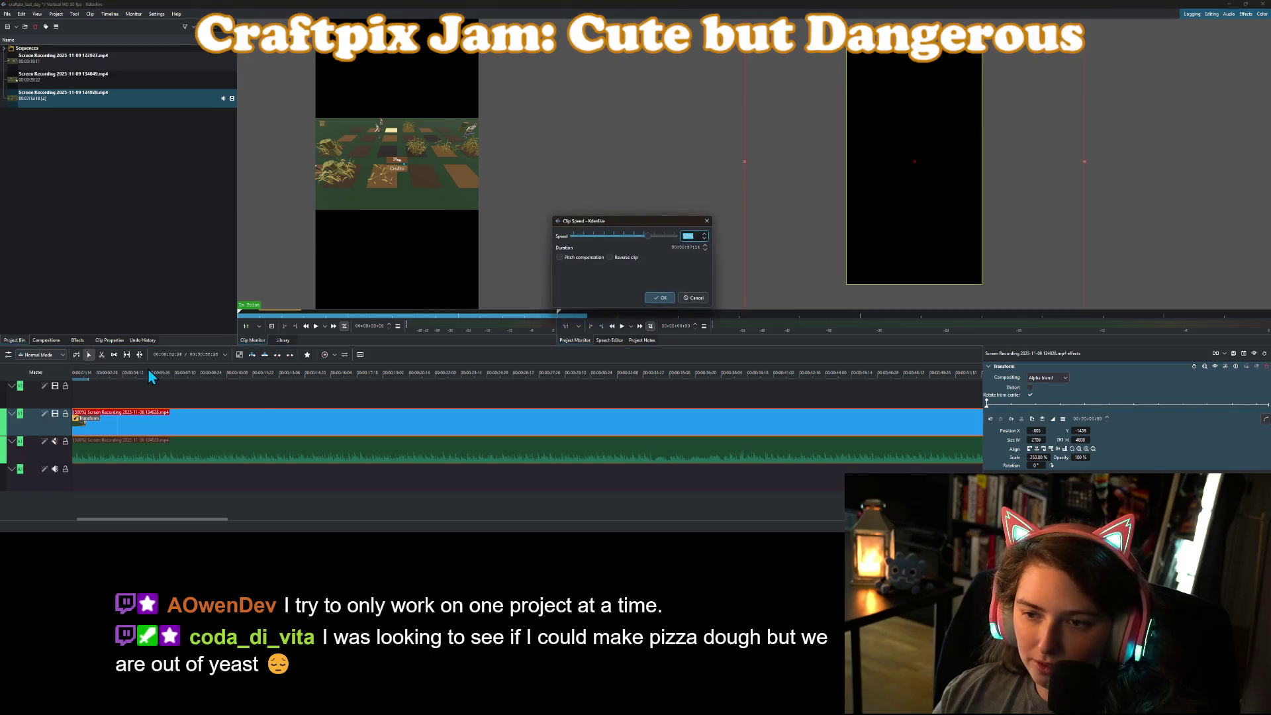
pyautogui.write('00')
pyautogui.press('Return')
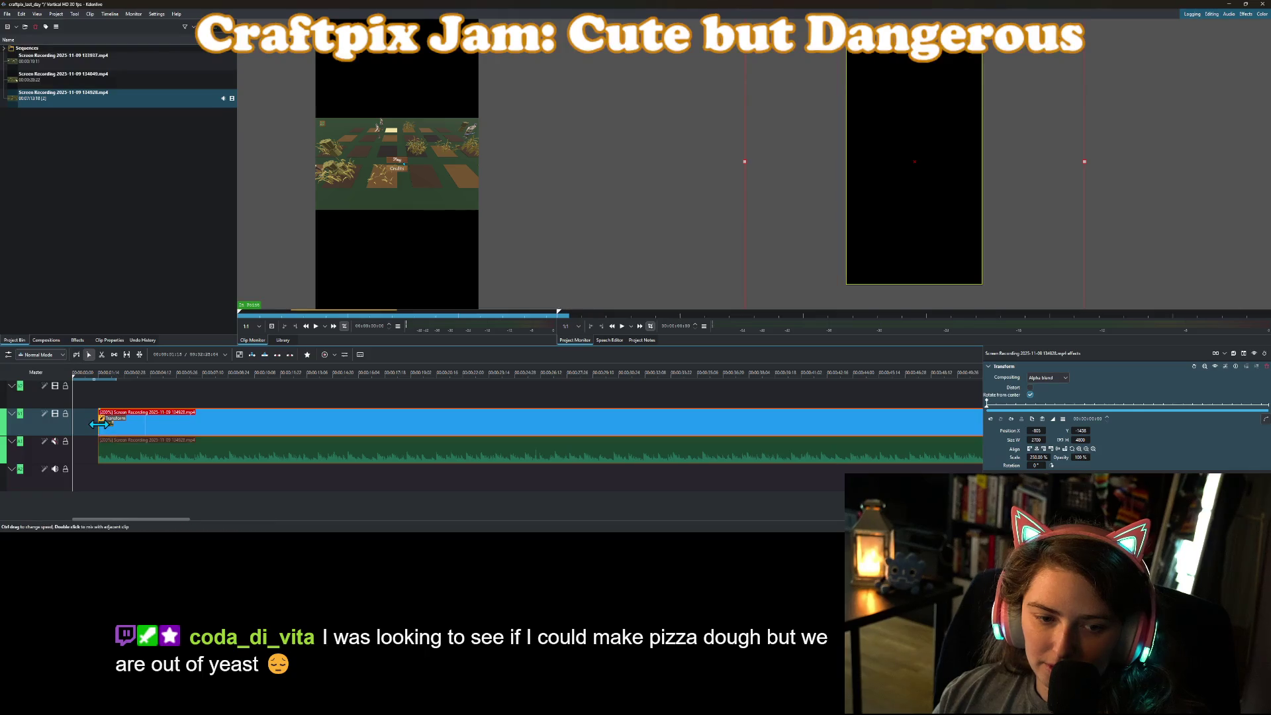
pyautogui.moveTo(99, 424); pyautogui.dragTo(73, 424)
# Cut the clip just after its start and remove the short opening piece.
pyautogui.click(83, 377)
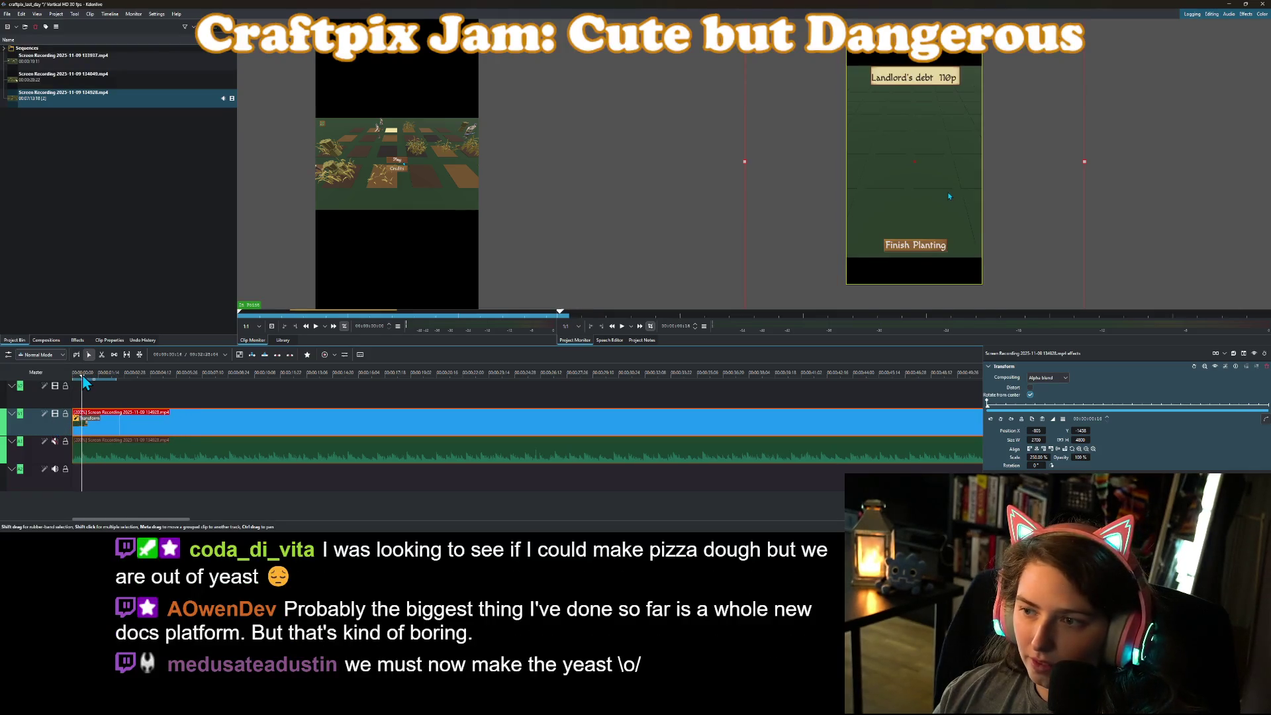
pyautogui.moveTo(84, 381); pyautogui.dragTo(82, 379)
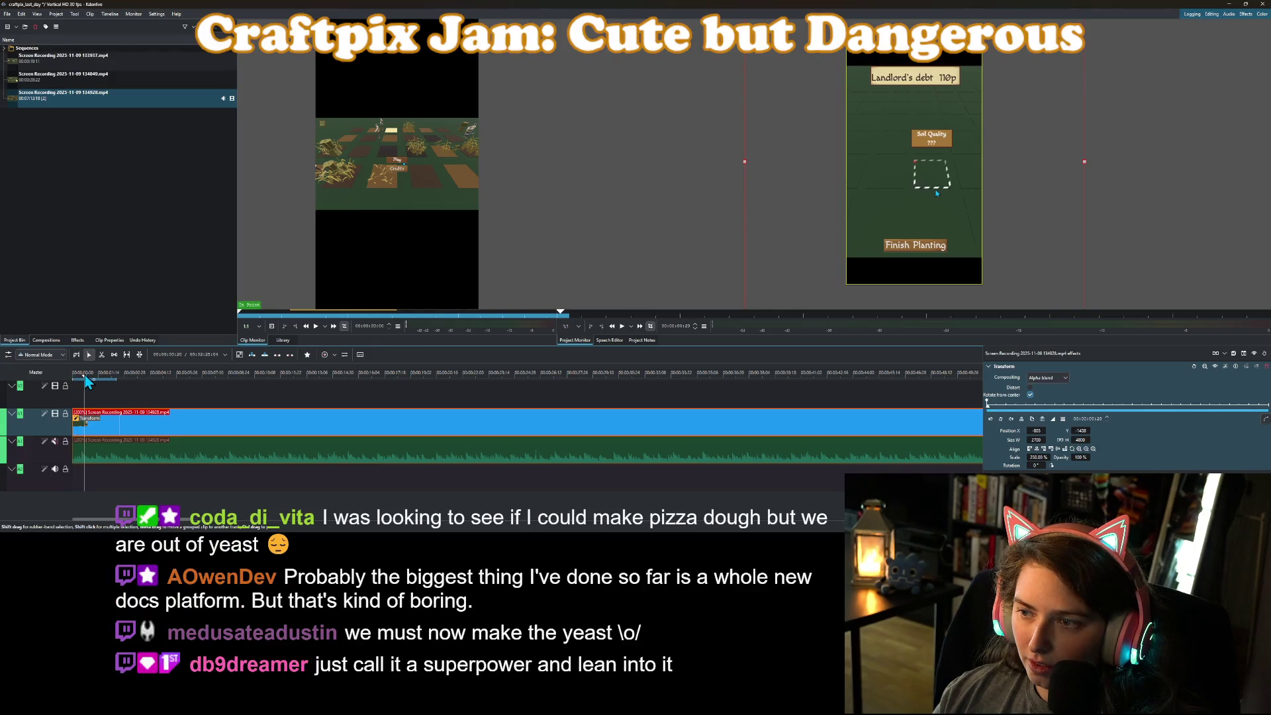
pyautogui.rightClick(88, 407)
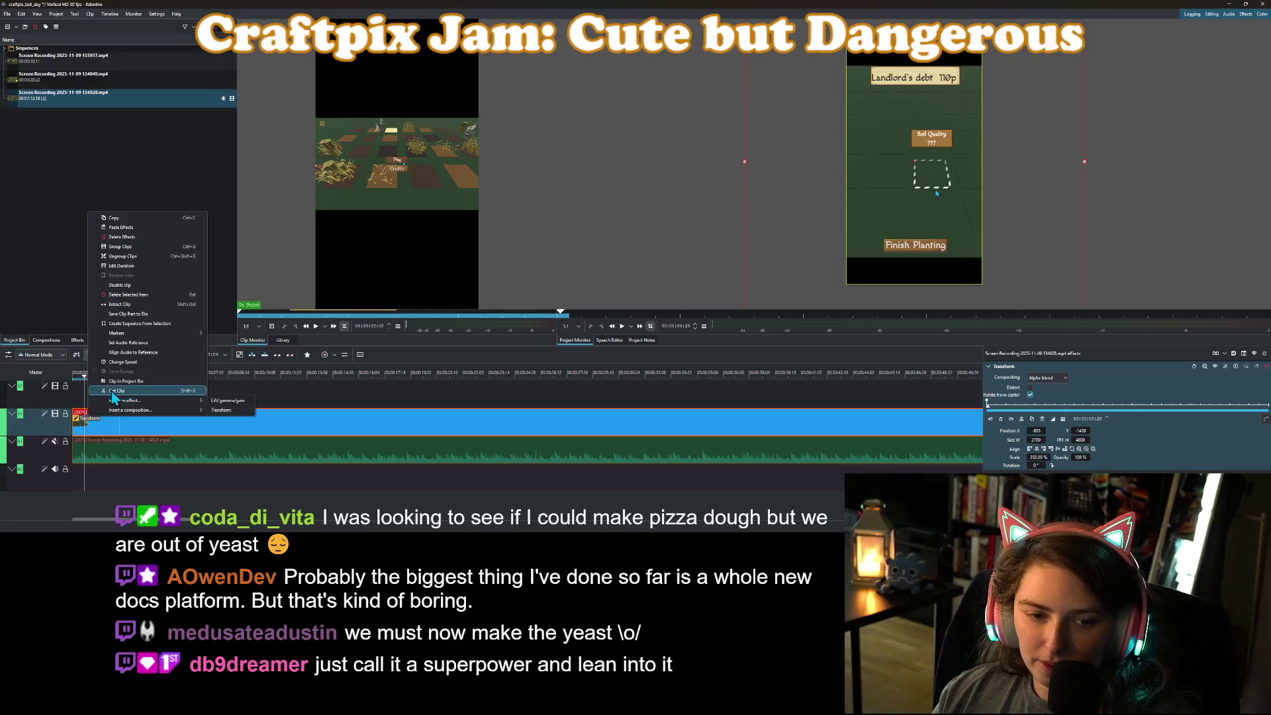
pyautogui.click(133, 398)
pyautogui.rightClick(74, 429)
pyautogui.click(100, 457)
pyautogui.moveTo(74, 379)
pyautogui.mouseDown()
pyautogui.moveTo(224, 399)
pyautogui.moveTo(217, 408)
pyautogui.mouseUp()
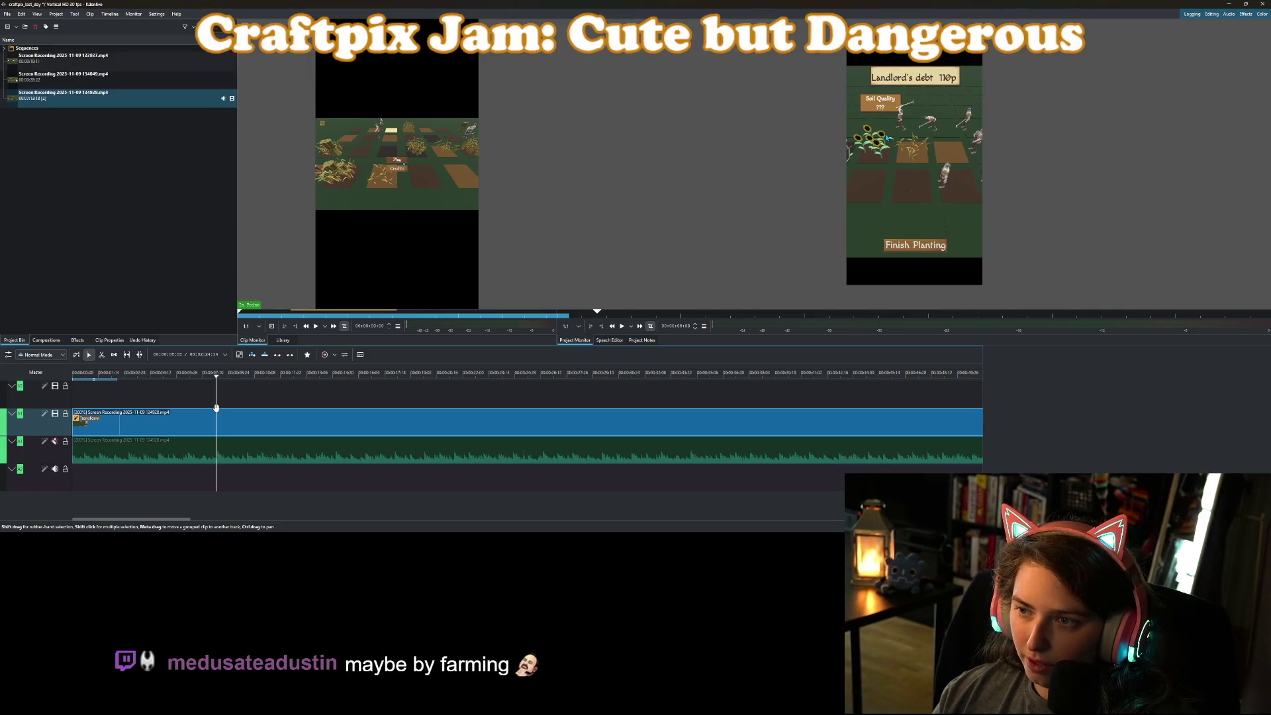
# Split the clip at two points and ripple-delete the unwanted middle piece.
pyautogui.rightClick(223, 445)
pyautogui.click(257, 420)
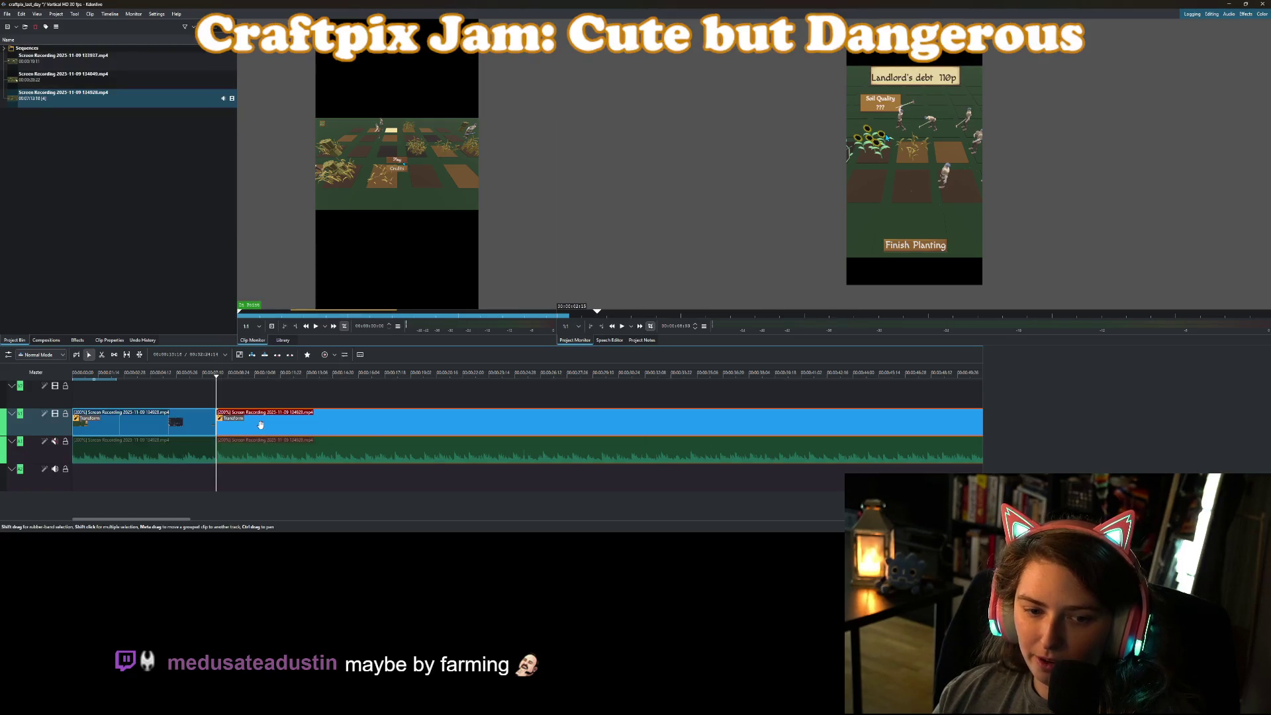
pyautogui.hscroll(3, 265, 417)
pyautogui.moveTo(295, 369)
pyautogui.mouseDown()
pyautogui.moveTo(529, 390)
pyautogui.moveTo(456, 376)
pyautogui.moveTo(270, 383)
pyautogui.mouseUp()
pyautogui.rightClick(273, 415)
pyautogui.click(297, 397)
pyautogui.rightClick(212, 417)
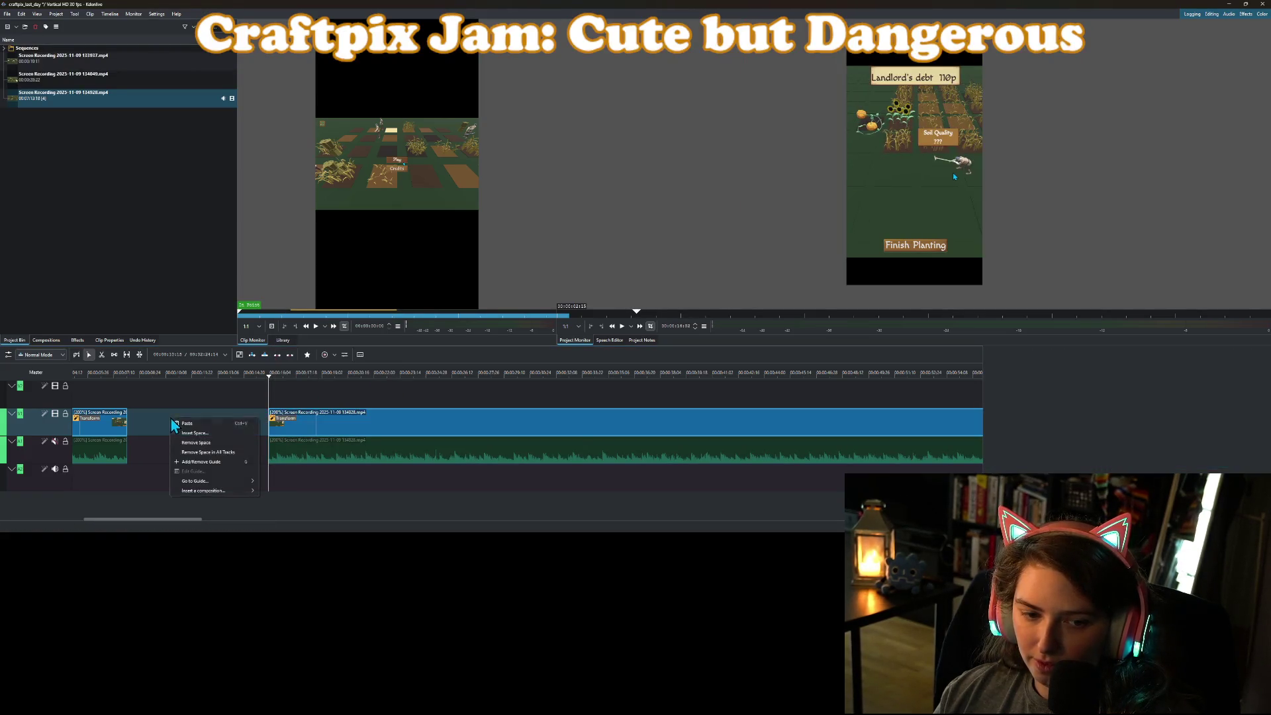
pyautogui.click(198, 442)
pyautogui.moveTo(127, 376)
pyautogui.mouseDown()
pyautogui.moveTo(139, 380)
pyautogui.moveTo(115, 389)
pyautogui.moveTo(141, 396)
pyautogui.mouseUp()
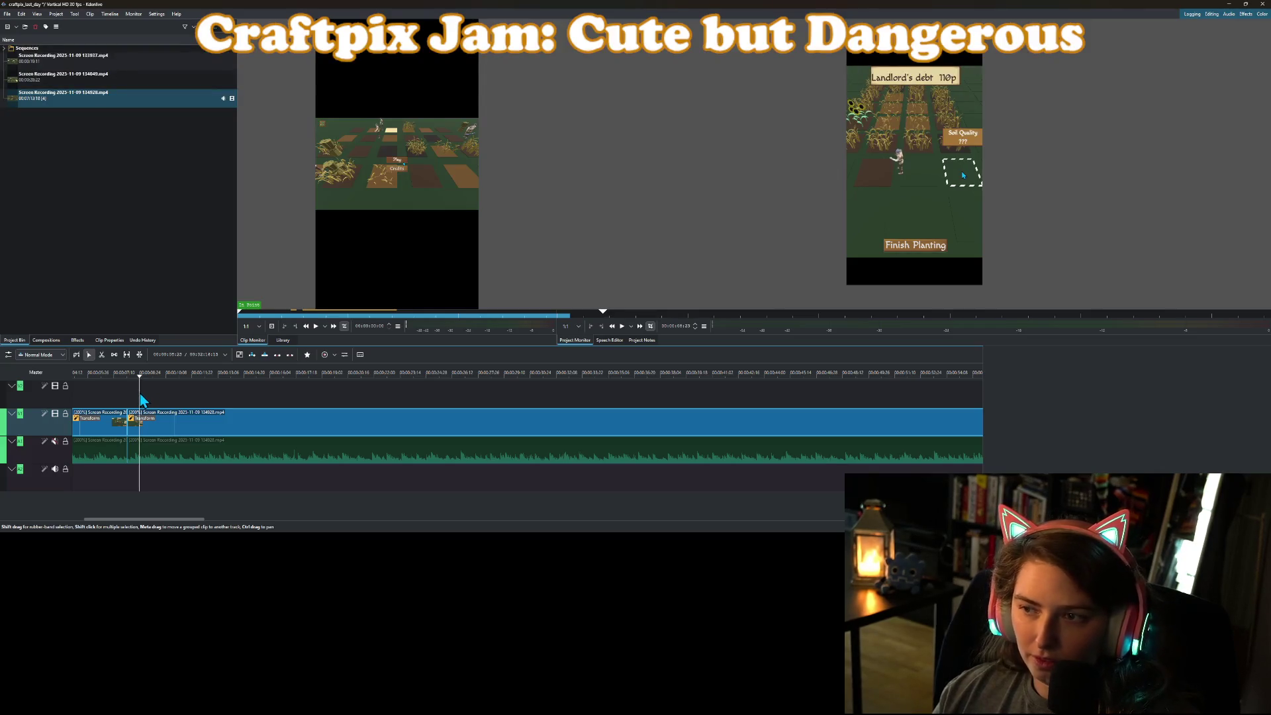
pyautogui.rightClick(150, 433)
# Delete the selected piece and remove the resulting gap so the clips join.
pyautogui.click(172, 411)
pyautogui.press('Delete')
pyautogui.rightClick(136, 434)
pyautogui.click(158, 454)
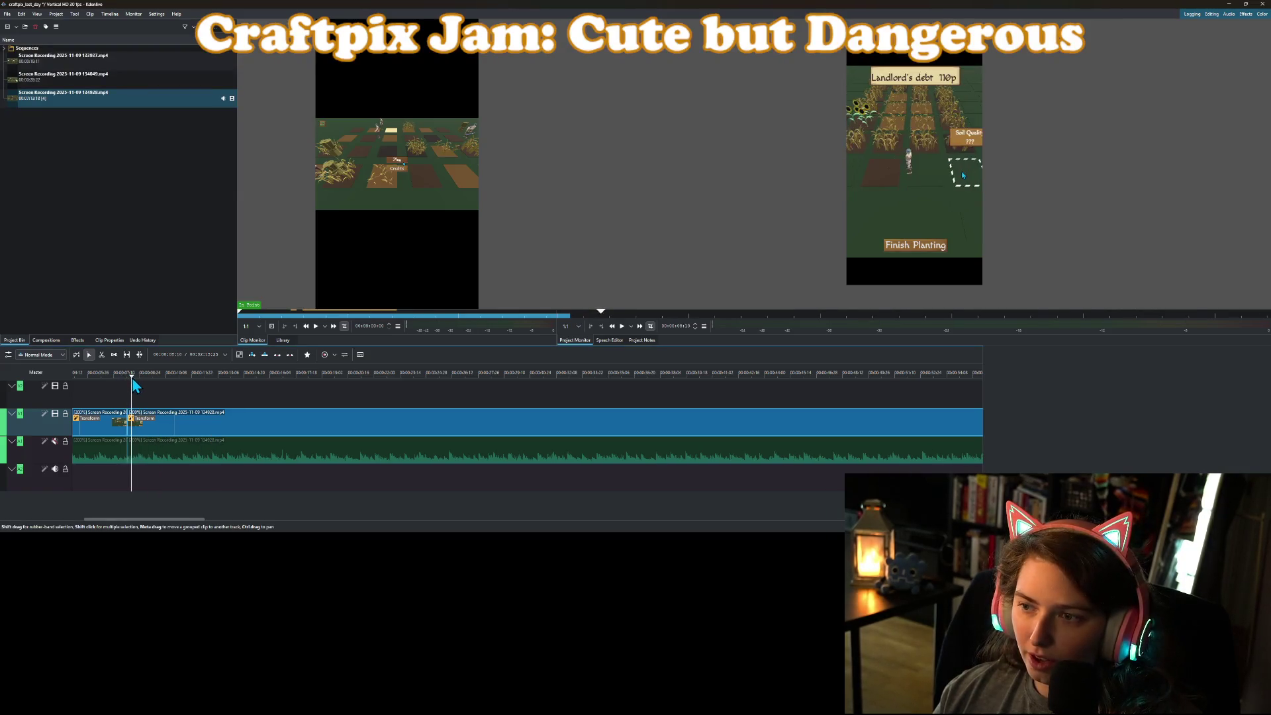
pyautogui.moveTo(141, 383); pyautogui.dragTo(145, 383)
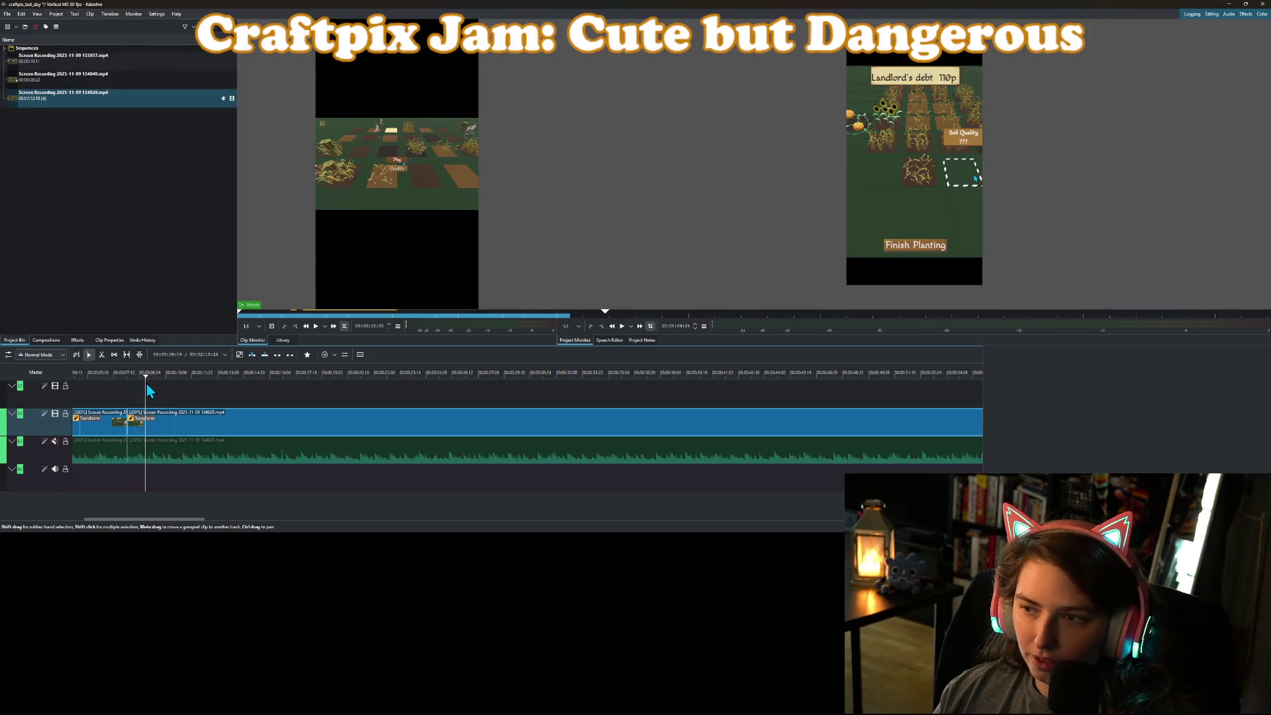
# Close the gap between the two remaining clips and scrub to check the join.
pyautogui.rightClick(152, 413)
pyautogui.click(187, 414)
pyautogui.moveTo(186, 414); pyautogui.dragTo(205, 414)
pyautogui.click(137, 430)
pyautogui.rightClick(137, 430)
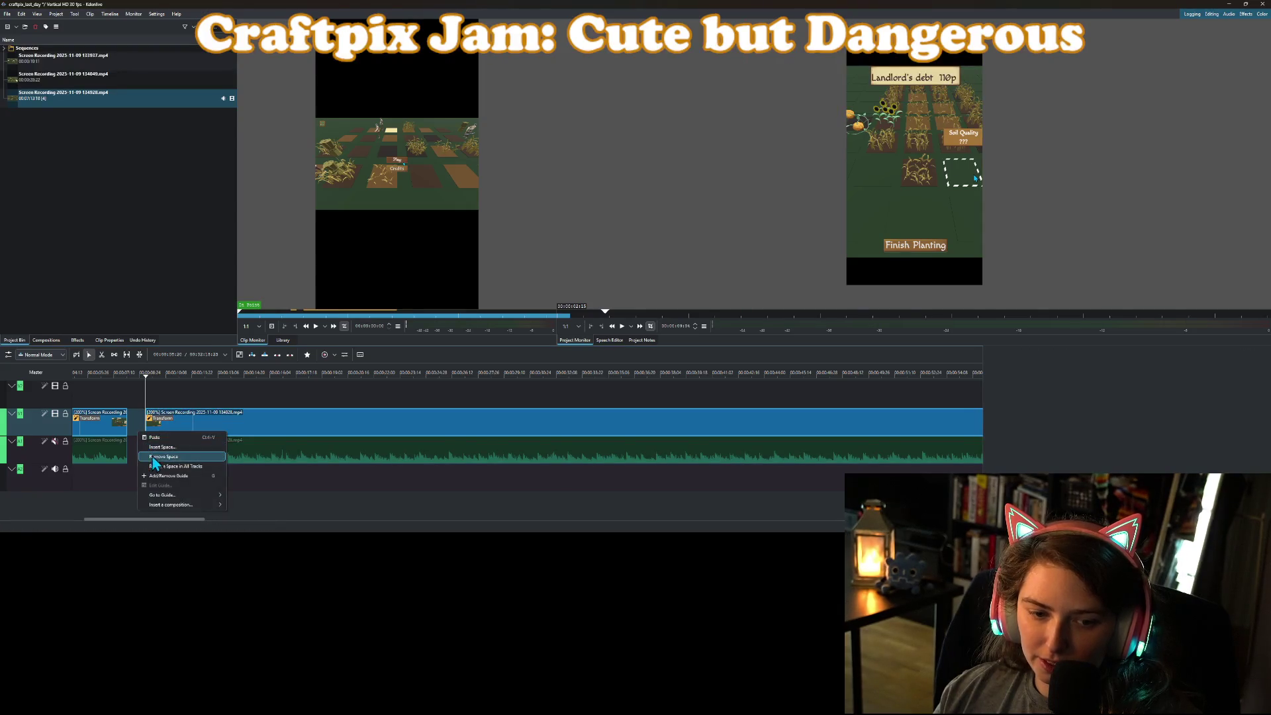
pyautogui.click(152, 457)
pyautogui.moveTo(125, 378); pyautogui.dragTo(267, 423)
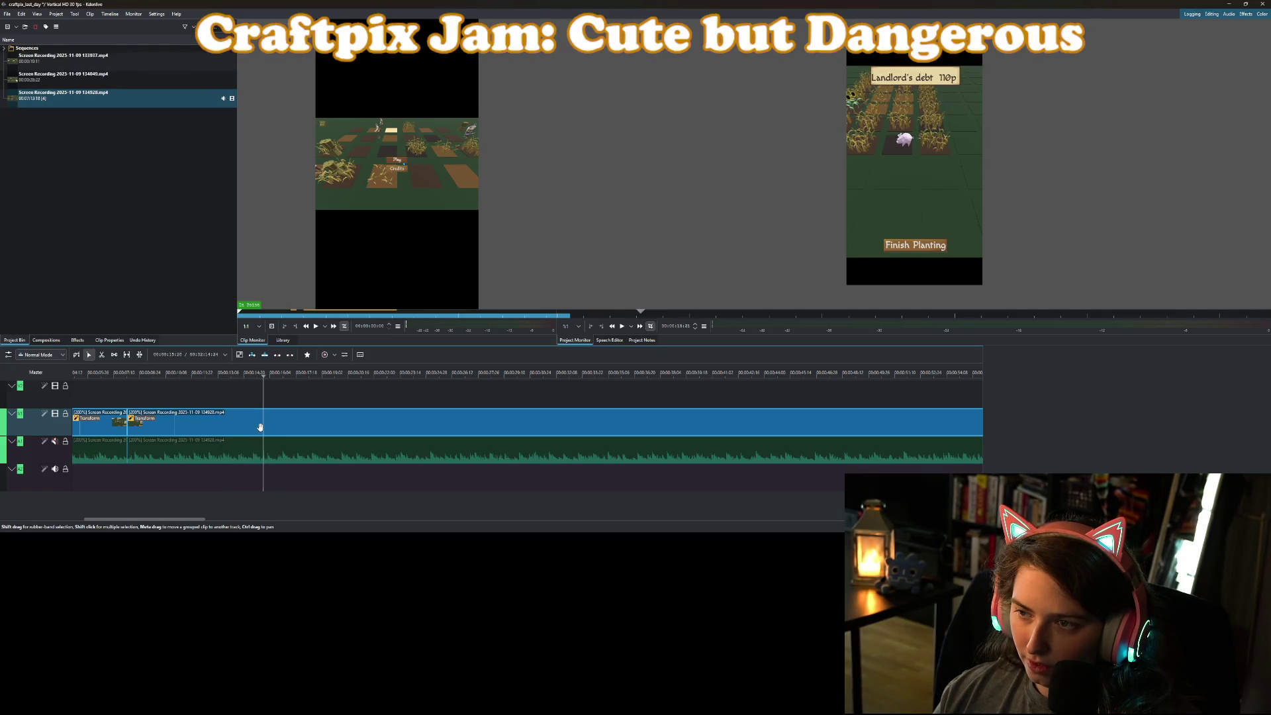
pyautogui.moveTo(239, 437)
pyautogui.mouseDown()
pyautogui.moveTo(157, 443)
pyautogui.moveTo(174, 437)
pyautogui.mouseUp()
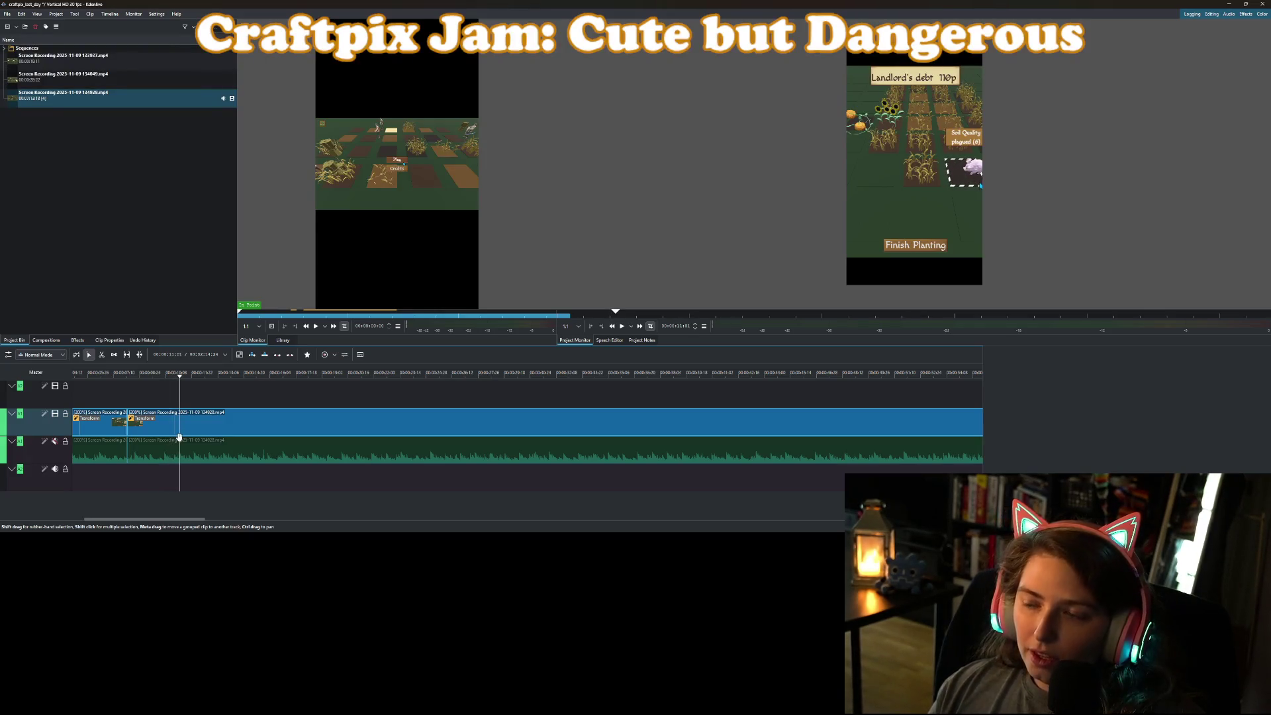
# Use the clip's options menu, then scrub further along the footage to the next cut.
pyautogui.rightClick(185, 455)
pyautogui.click(212, 427)
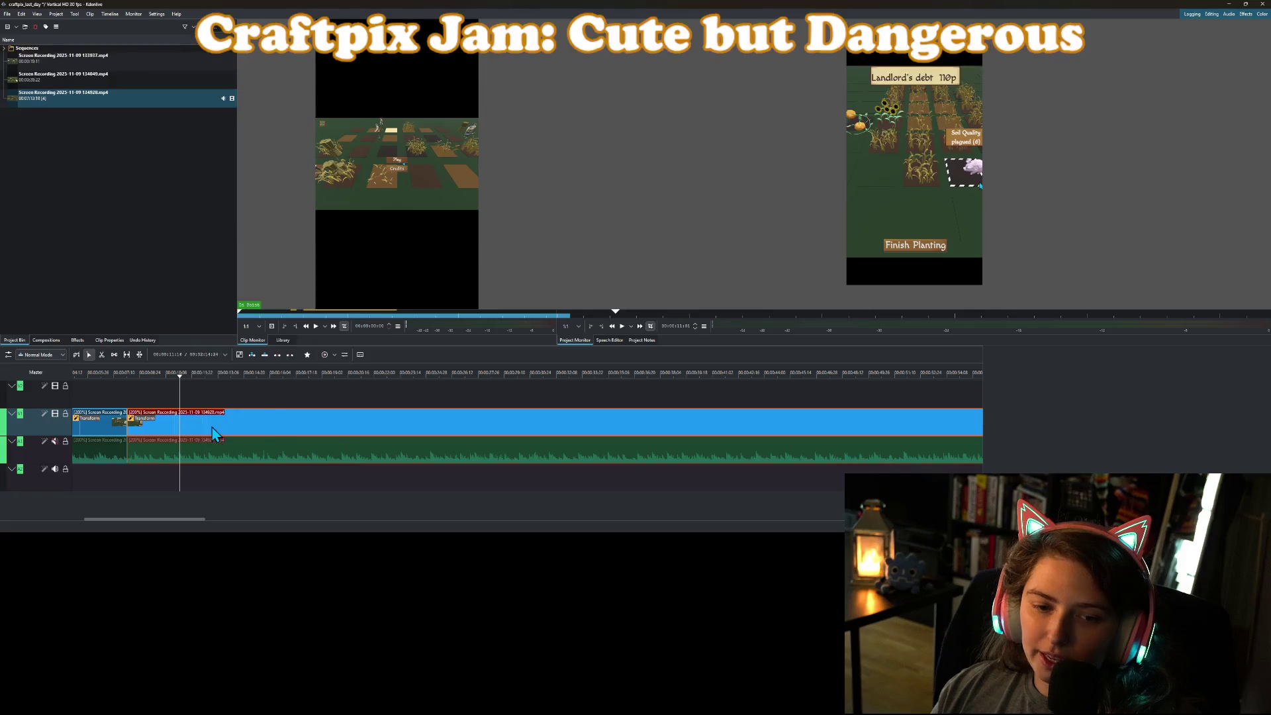
pyautogui.scroll(-3, 245, 403)
pyautogui.moveTo(303, 374)
pyautogui.mouseDown()
pyautogui.moveTo(649, 377)
pyautogui.moveTo(867, 418)
pyautogui.moveTo(846, 425)
pyautogui.mouseUp()
pyautogui.rightClick(842, 444)
# Split the clip at the playhead, delete the earlier part and close the empty space.
pyautogui.click(867, 428)
pyautogui.click(826, 430)
pyautogui.press('Delete')
pyautogui.rightClick(824, 435)
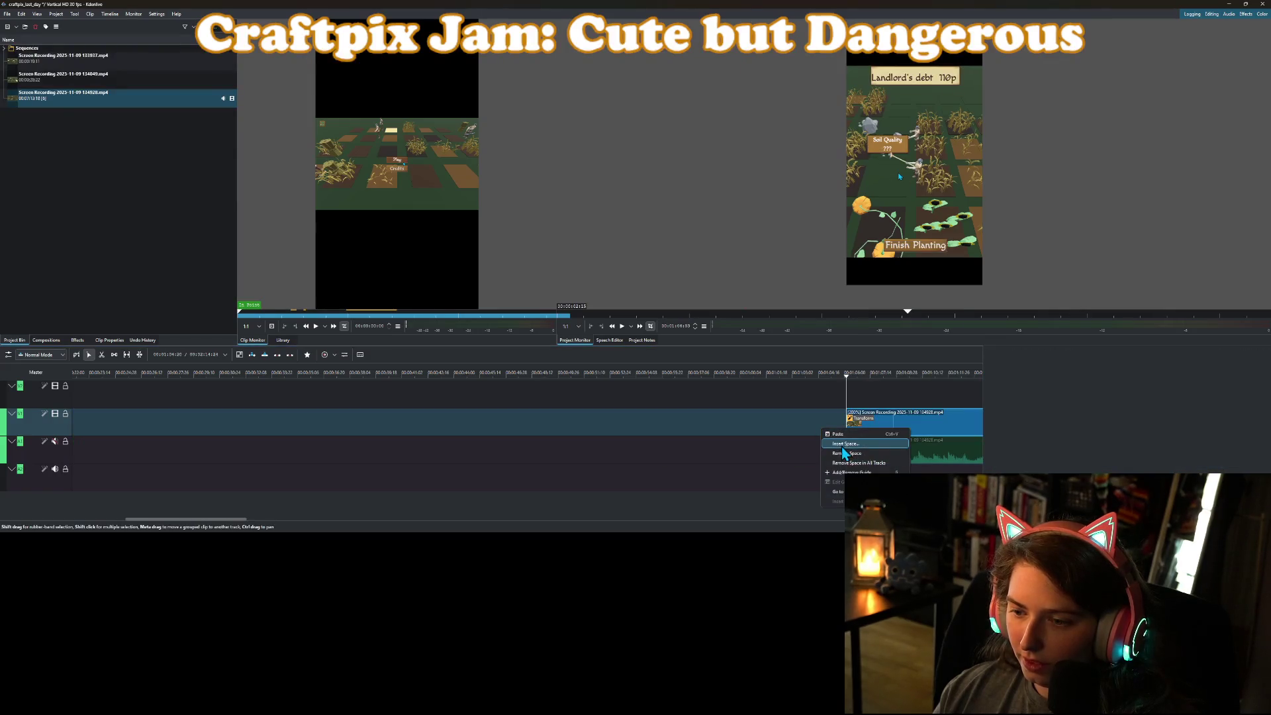
pyautogui.click(842, 446)
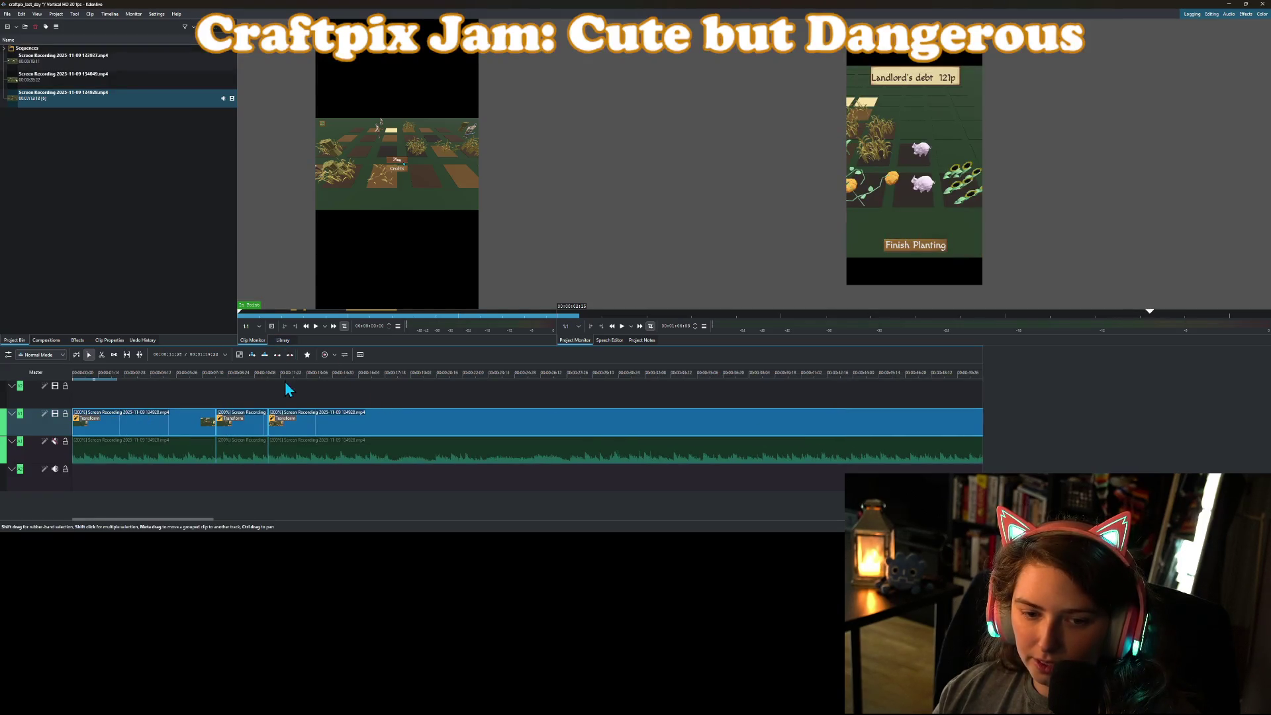
# Preview playback, split the clip at the chosen point and delete the long remainder.
pyautogui.click(271, 376)
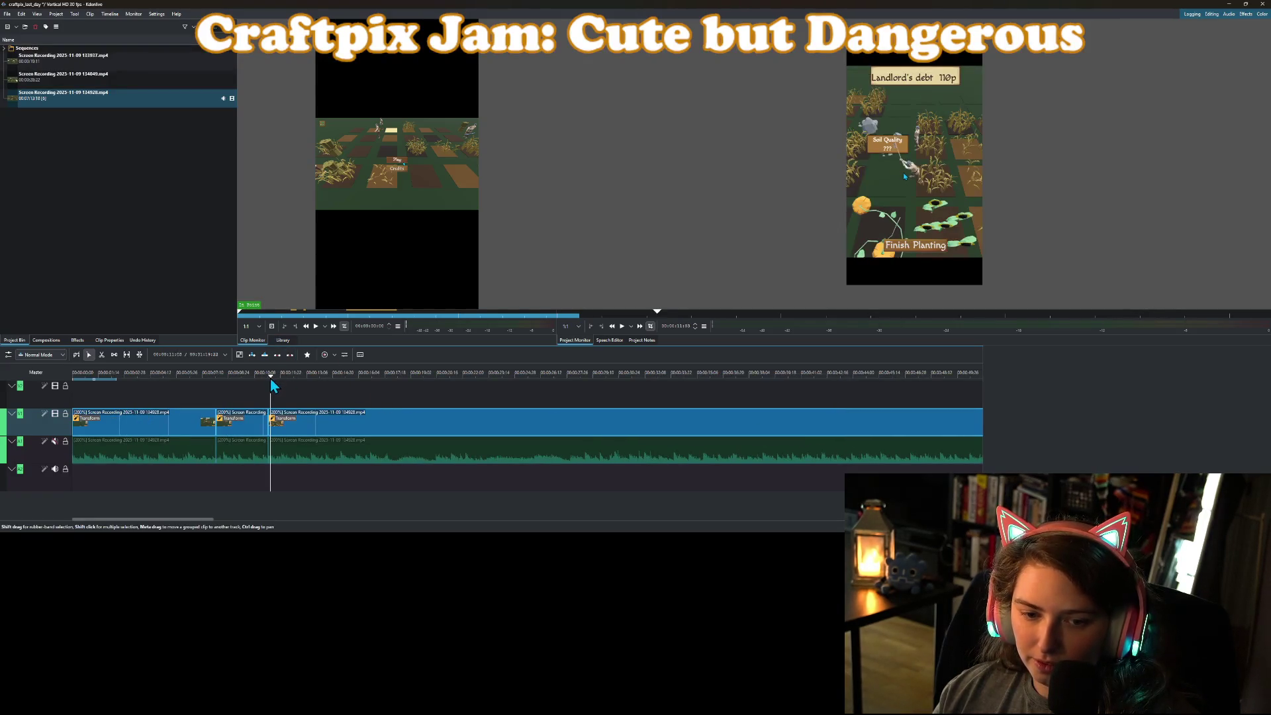
pyautogui.click(622, 325)
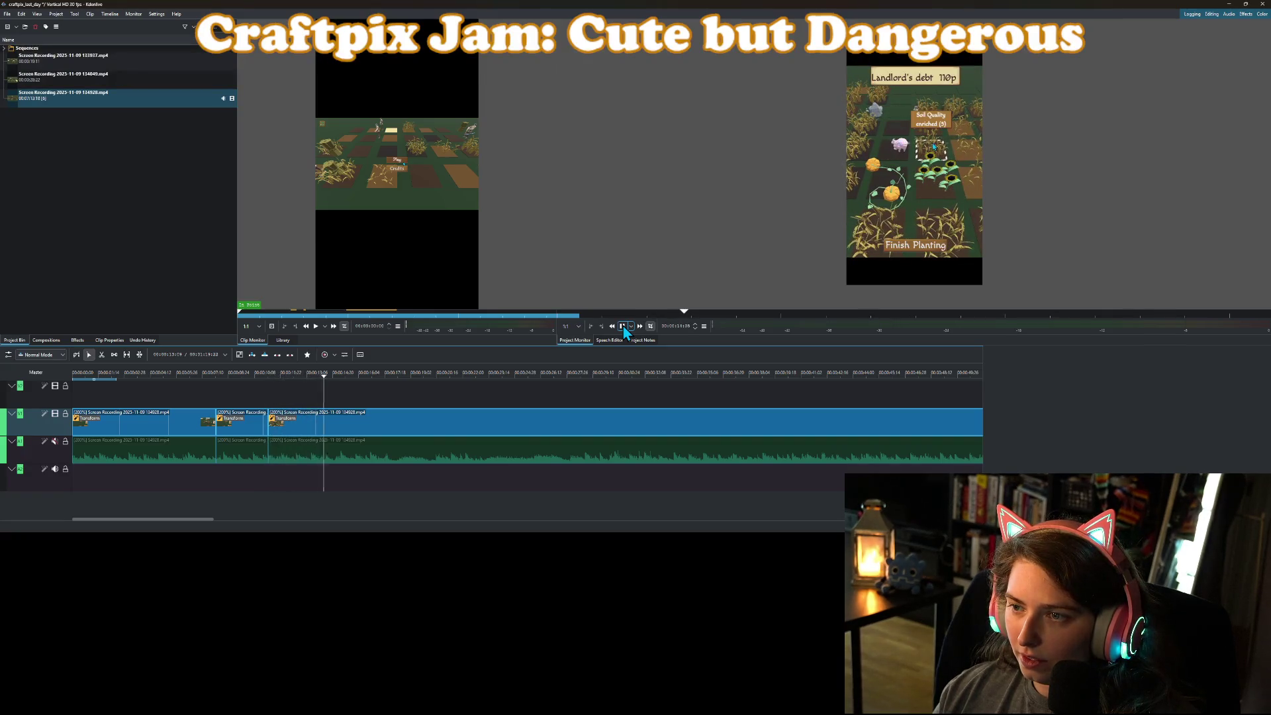
pyautogui.click(622, 325)
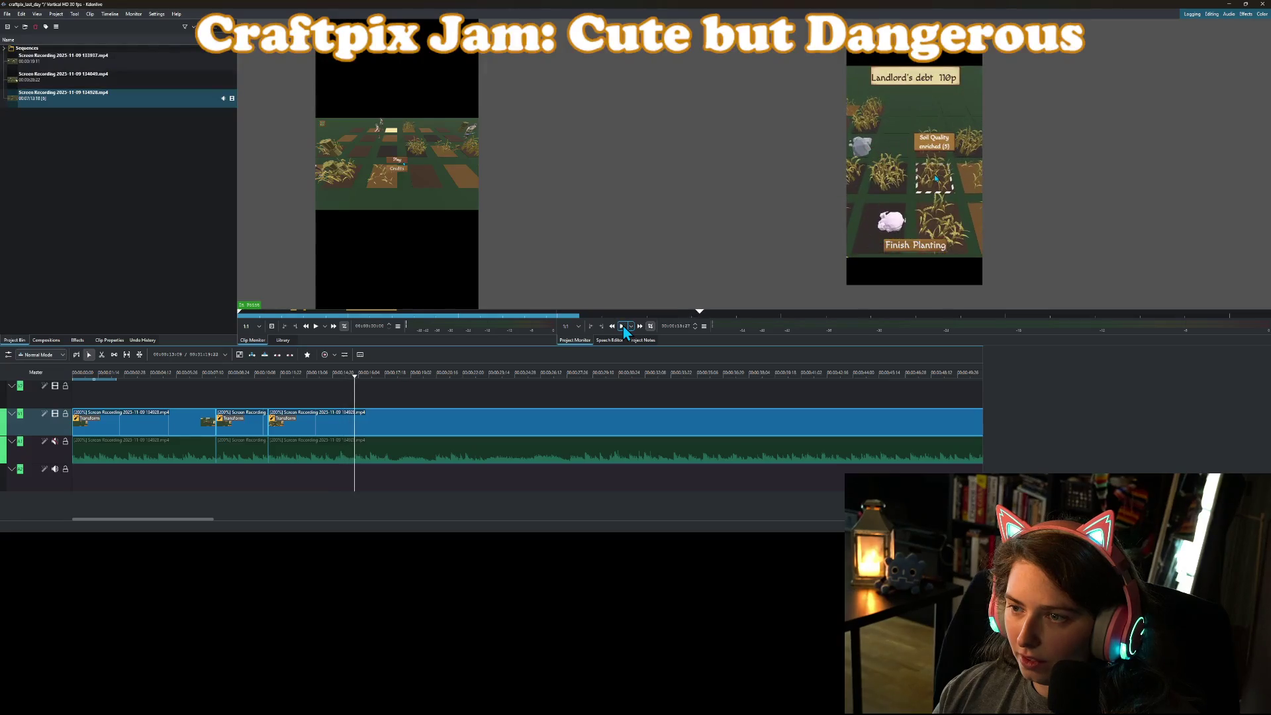
pyautogui.moveTo(330, 381); pyautogui.dragTo(348, 382)
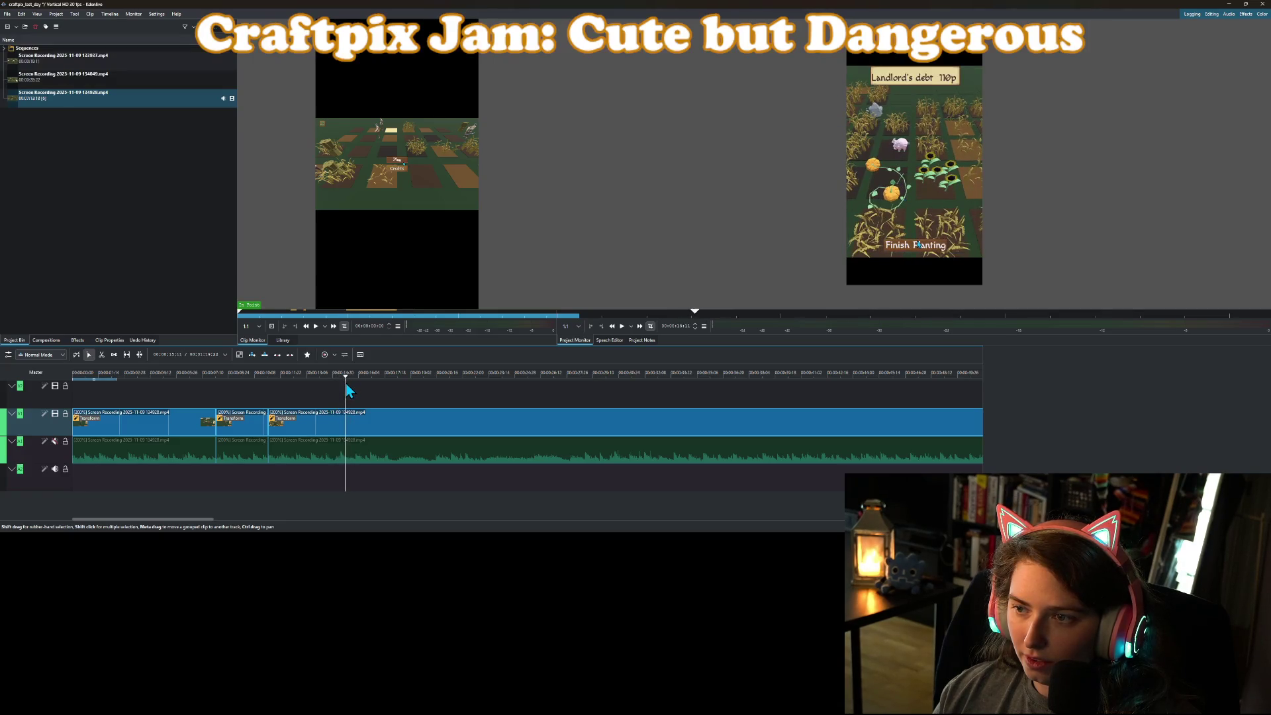
pyautogui.rightClick(363, 421)
pyautogui.click(390, 406)
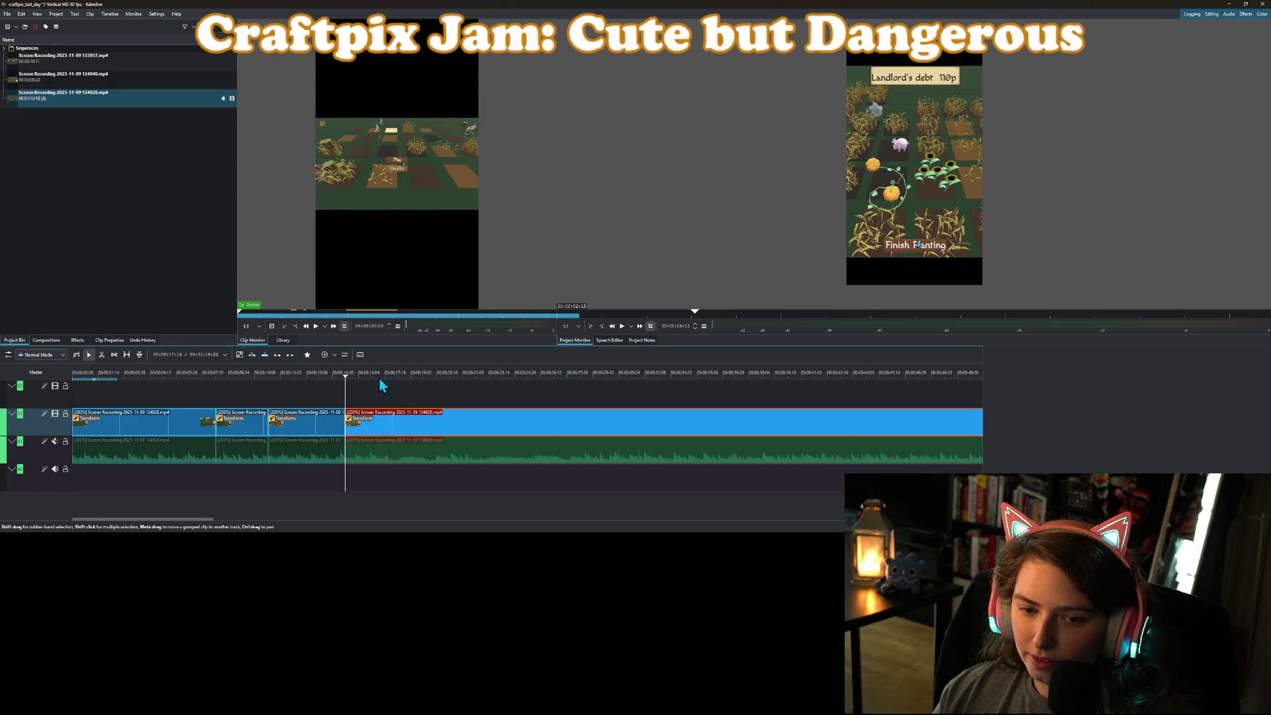
pyautogui.moveTo(474, 378); pyautogui.dragTo(761, 371)
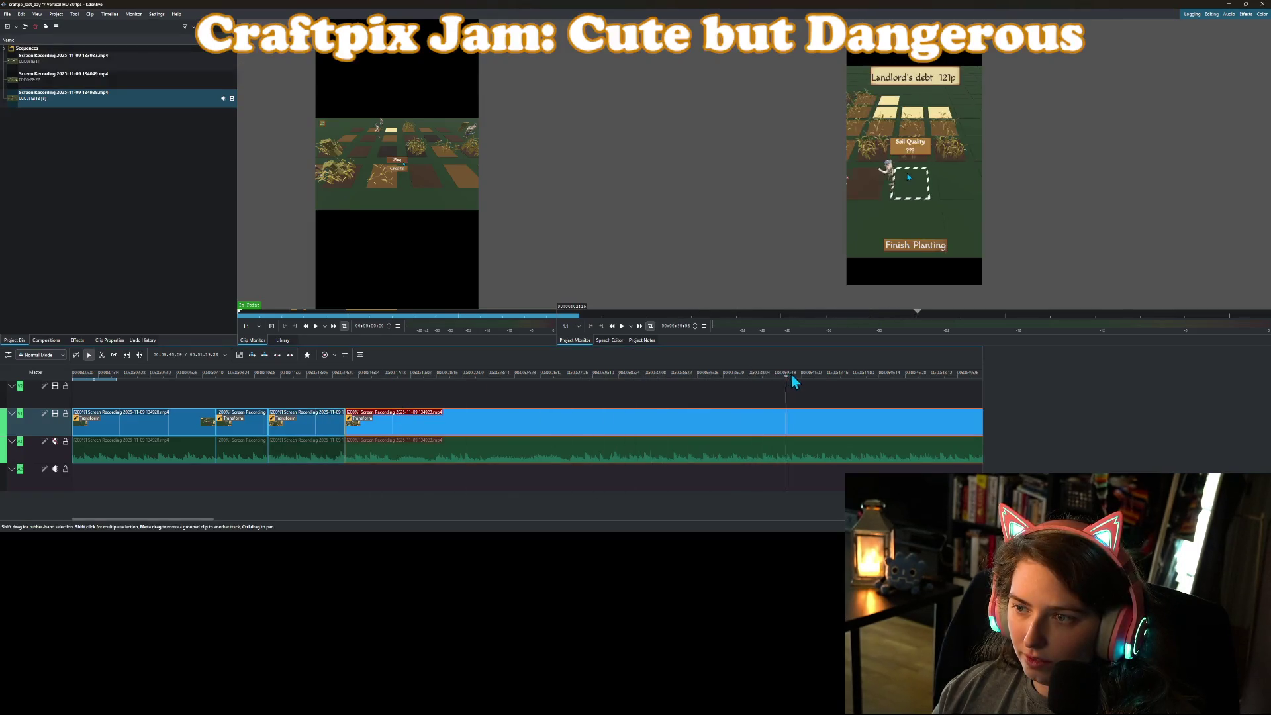
pyautogui.hscroll(5, 878, 414)
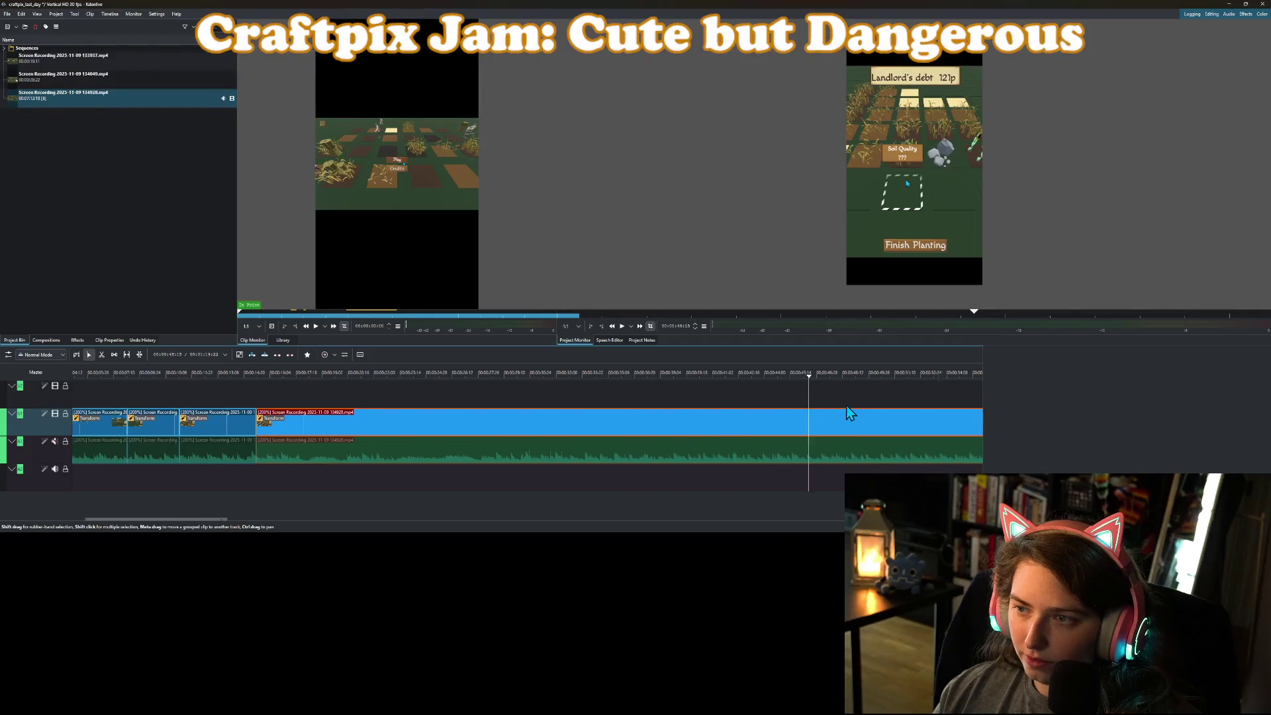
pyautogui.moveTo(739, 374)
pyautogui.mouseDown()
pyautogui.moveTo(956, 374)
pyautogui.moveTo(497, 413)
pyautogui.mouseUp()
pyautogui.press('Delete')
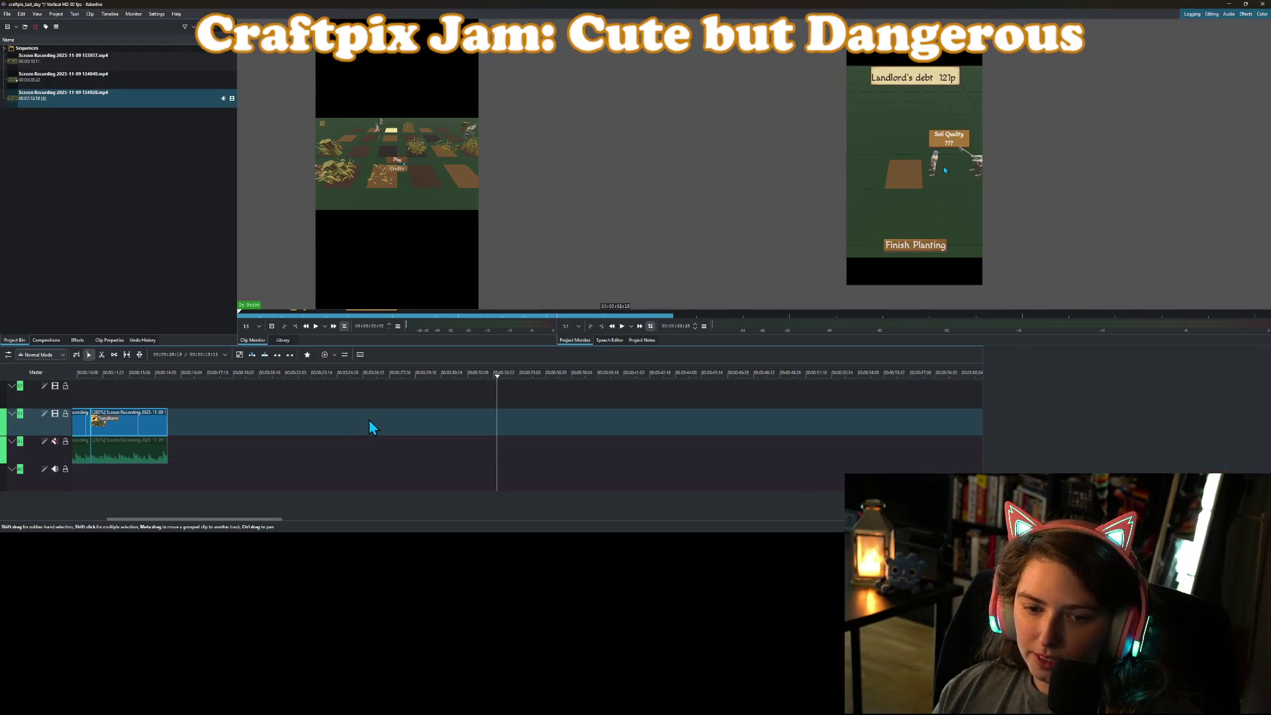
# Delete the middle and first gameplay clips and remove the gap so the last clip starts the timeline.
pyautogui.click(215, 374)
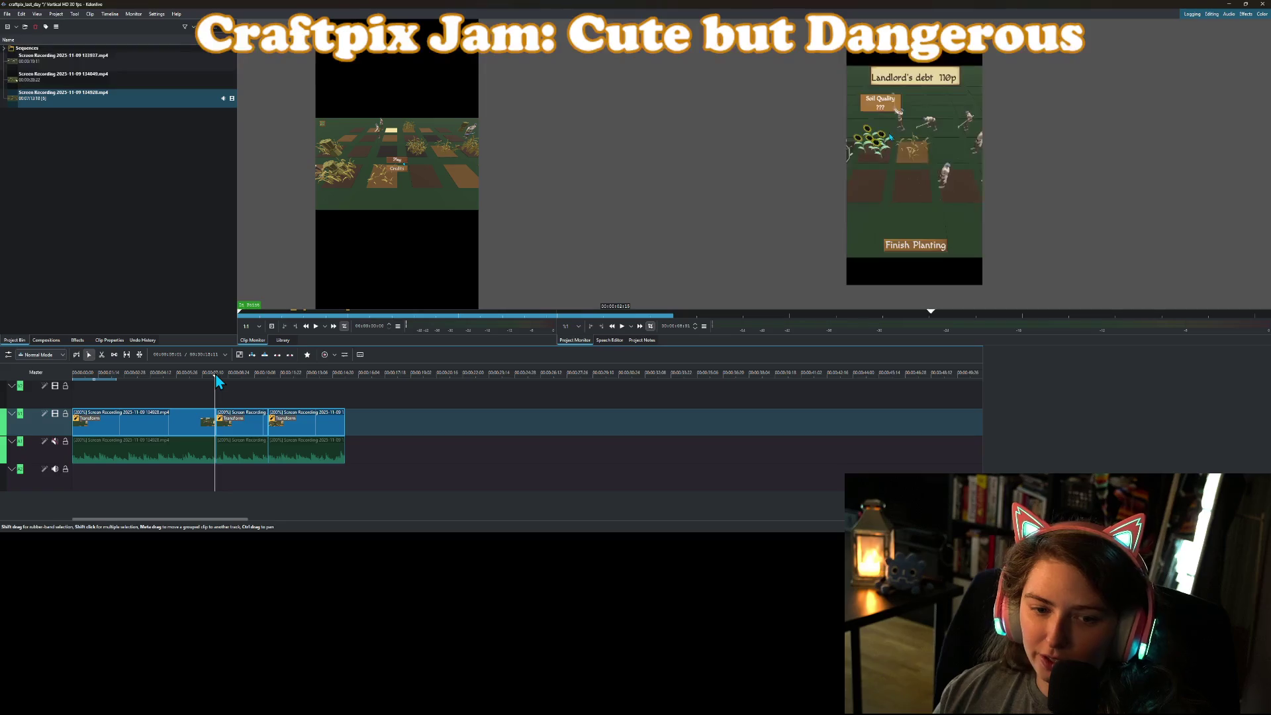
pyautogui.moveTo(218, 375)
pyautogui.mouseDown()
pyautogui.moveTo(380, 407)
pyautogui.moveTo(286, 397)
pyautogui.moveTo(315, 410)
pyautogui.mouseUp()
pyautogui.click(235, 426)
pyautogui.press('Delete')
pyautogui.click(95, 388)
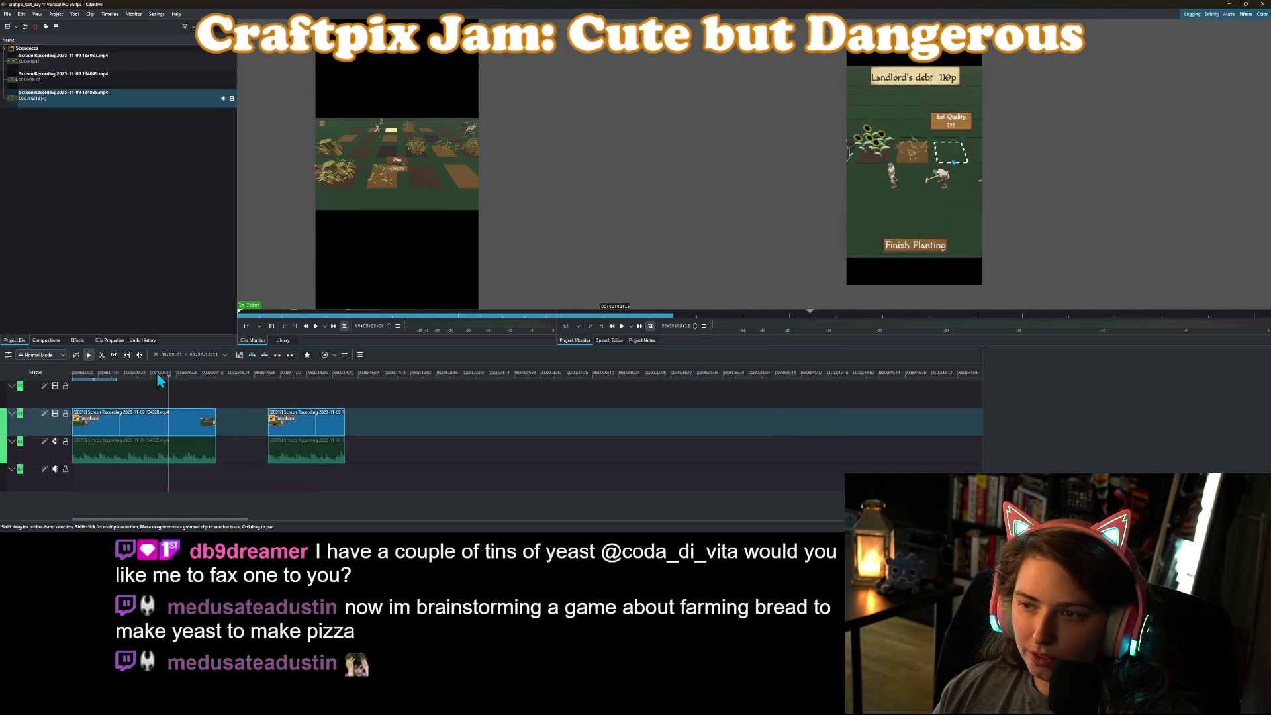
pyautogui.moveTo(94, 388)
pyautogui.mouseDown()
pyautogui.moveTo(65, 383)
pyautogui.moveTo(306, 407)
pyautogui.mouseUp()
pyautogui.press('Delete')
pyautogui.rightClick(147, 418)
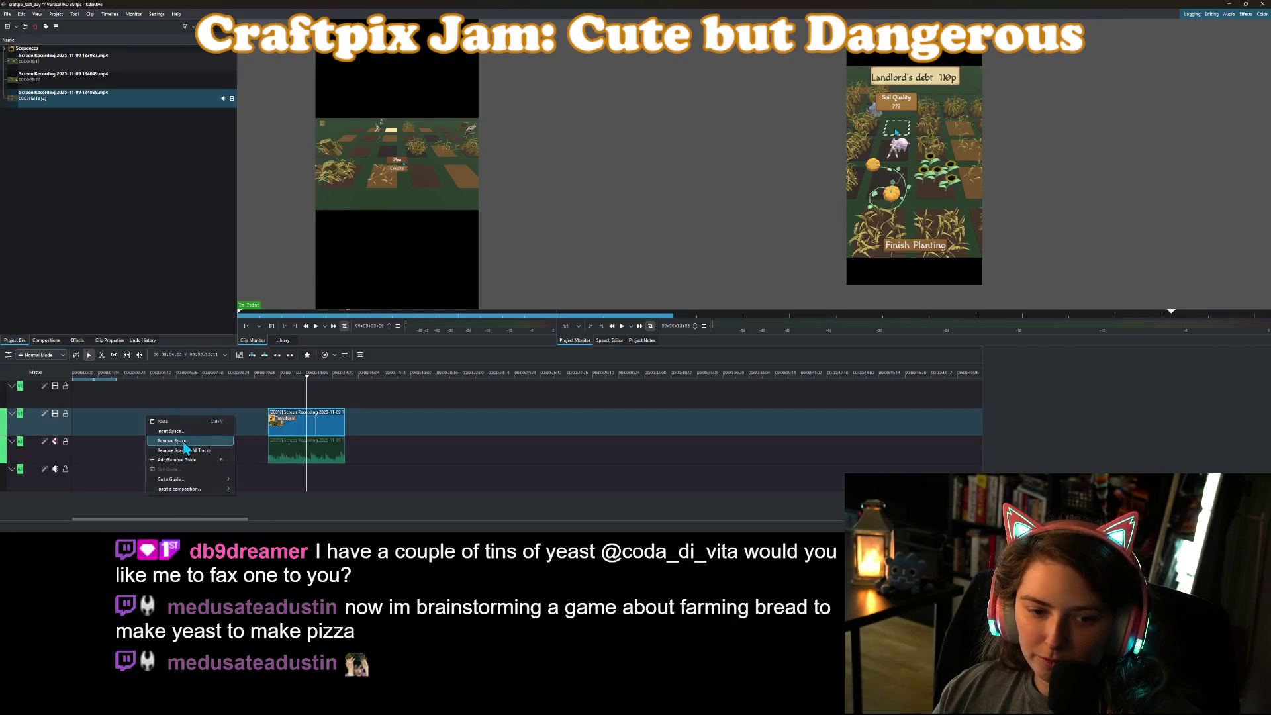
pyautogui.click(171, 440)
# Set the remaining clip's playback speed to 100%.
pyautogui.click(95, 376)
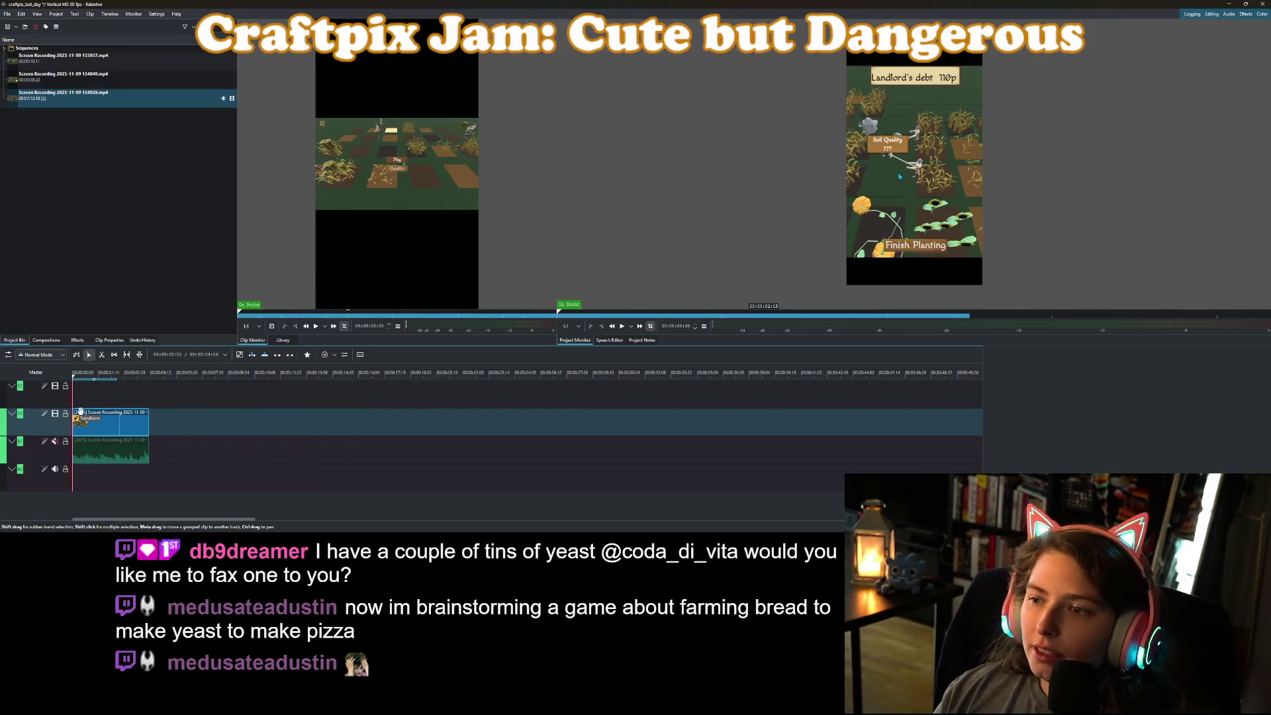
pyautogui.keyDown('ctrl'); pyautogui.scroll(5, 111, 426); pyautogui.keyUp('ctrl')
pyautogui.keyDown('ctrl'); pyautogui.scroll(-5, 111, 425); pyautogui.keyUp('ctrl')
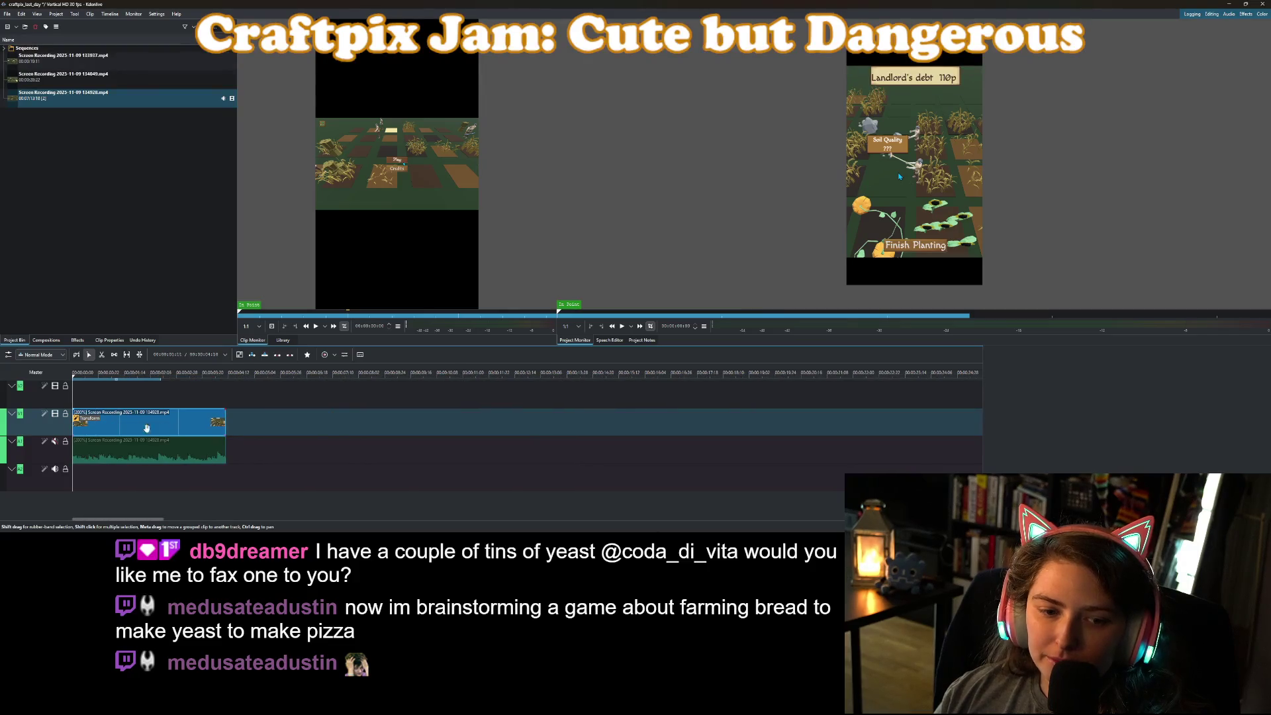
pyautogui.rightClick(190, 422)
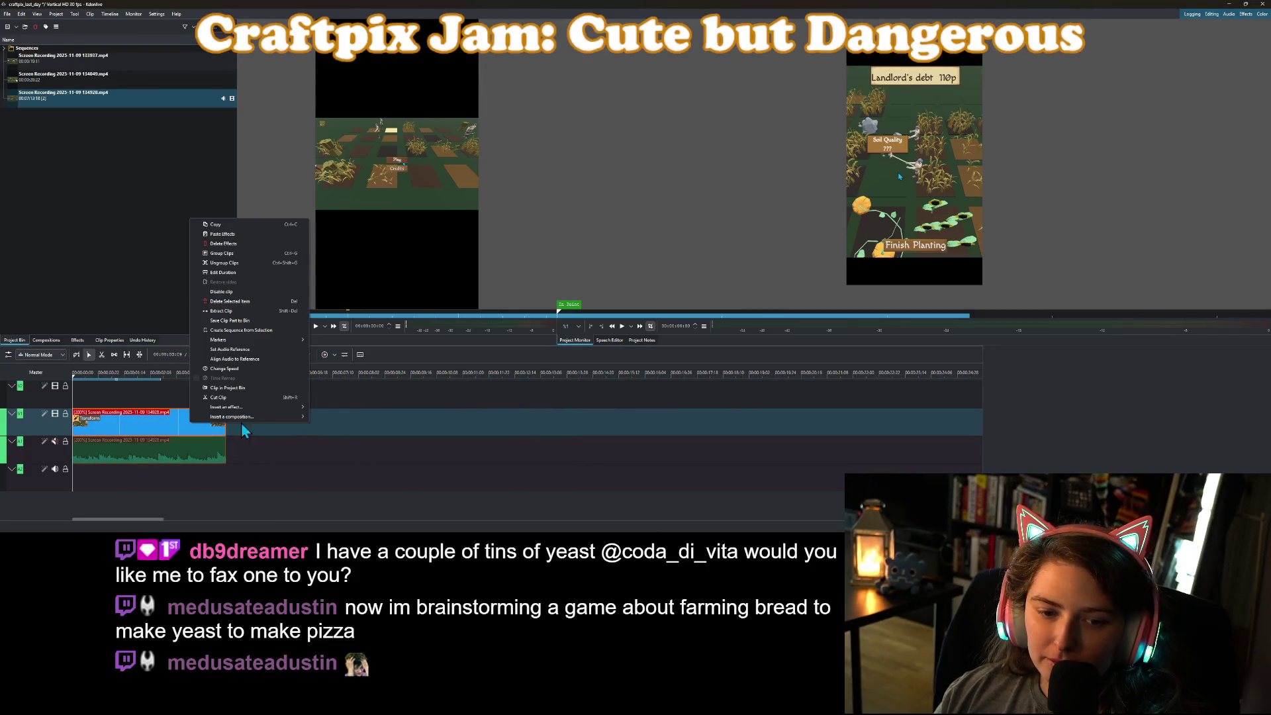
pyautogui.click(244, 363)
pyautogui.write('00')
pyautogui.press('Return')
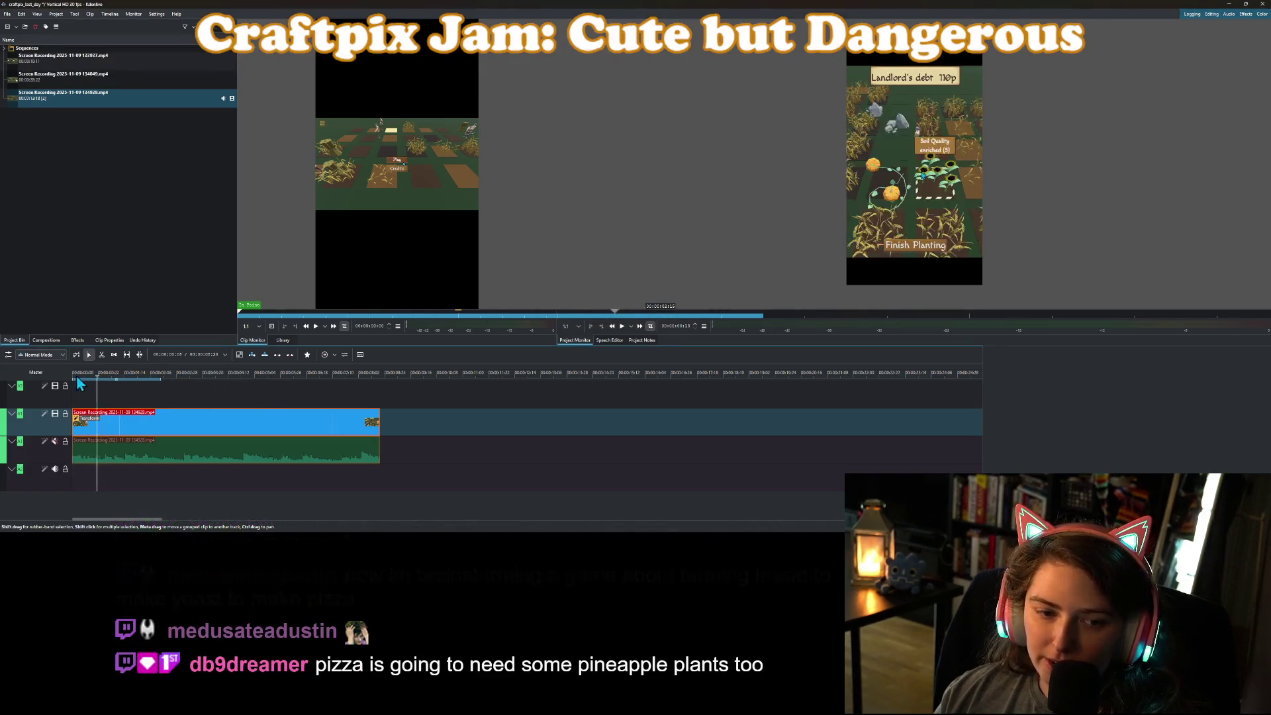
# Undo the accidental move, return the clip to 0, and drag its right edge outward for more footage.
pyautogui.moveTo(106, 421)
pyautogui.mouseDown()
pyautogui.moveTo(121, 421)
pyautogui.moveTo(49, 415)
pyautogui.mouseUp()
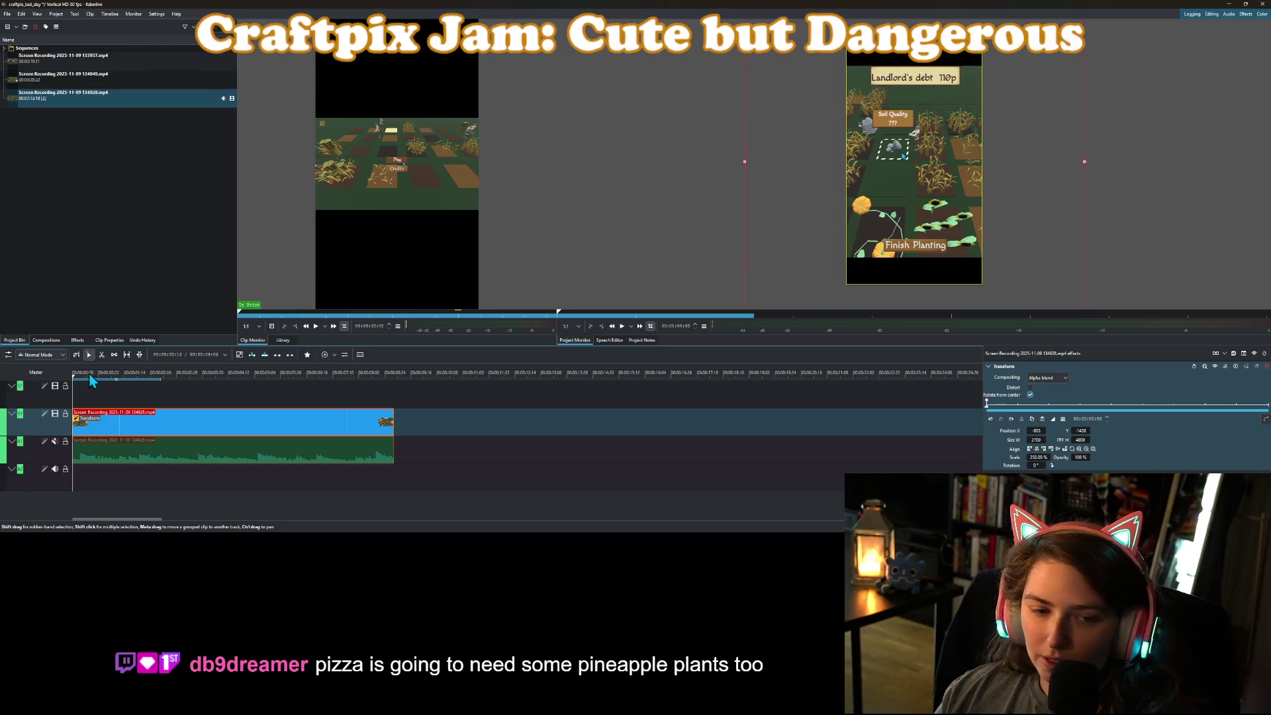
pyautogui.hotkey('ctrl', 'z')
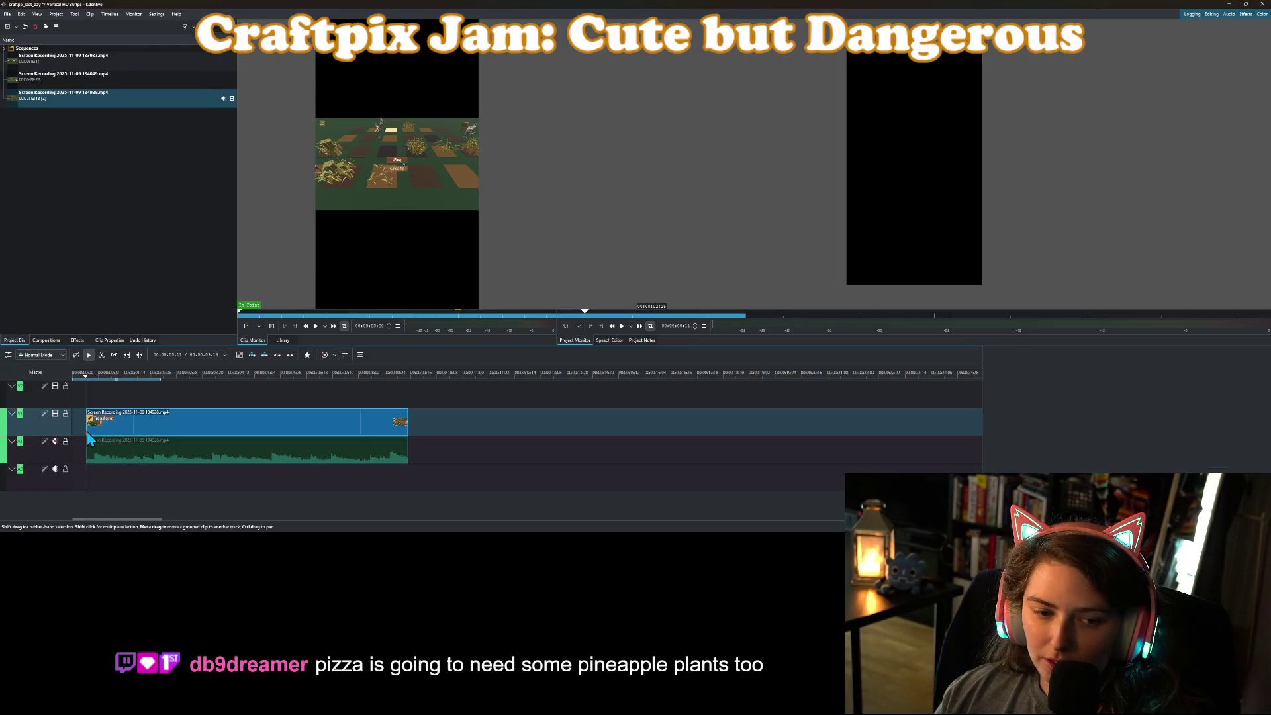
pyautogui.moveTo(88, 437); pyautogui.dragTo(74, 434)
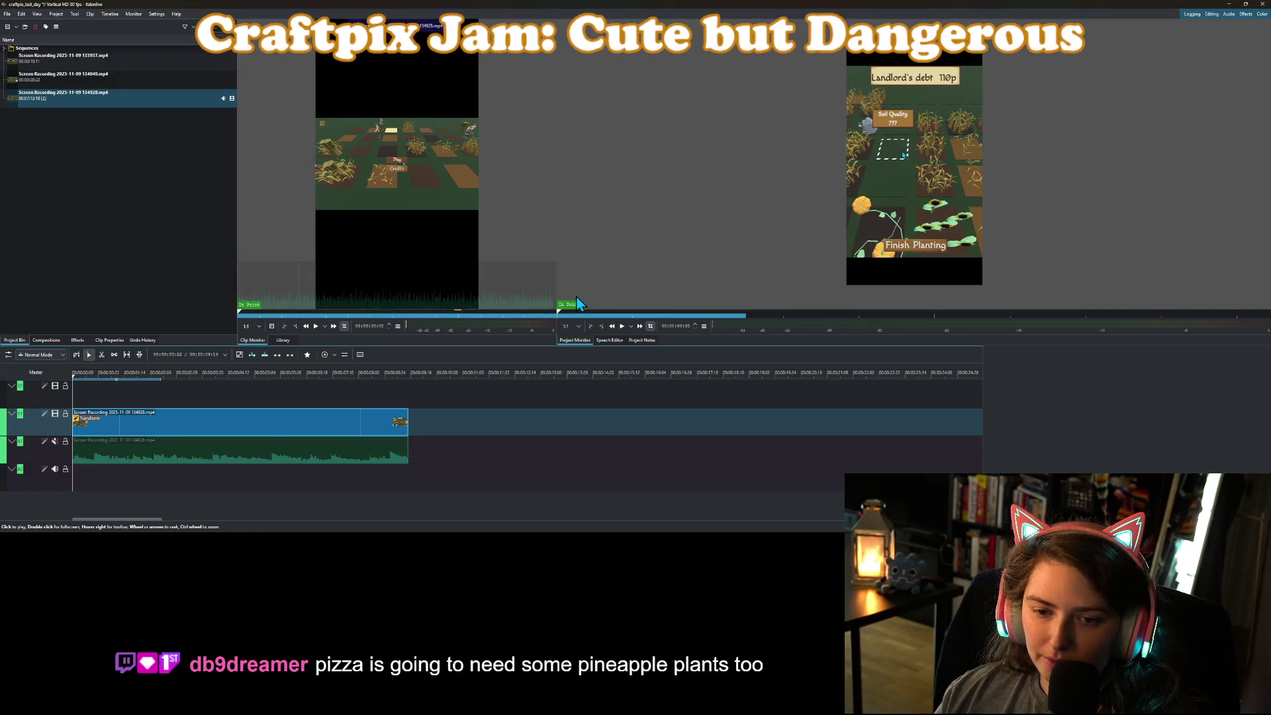
pyautogui.click(622, 326)
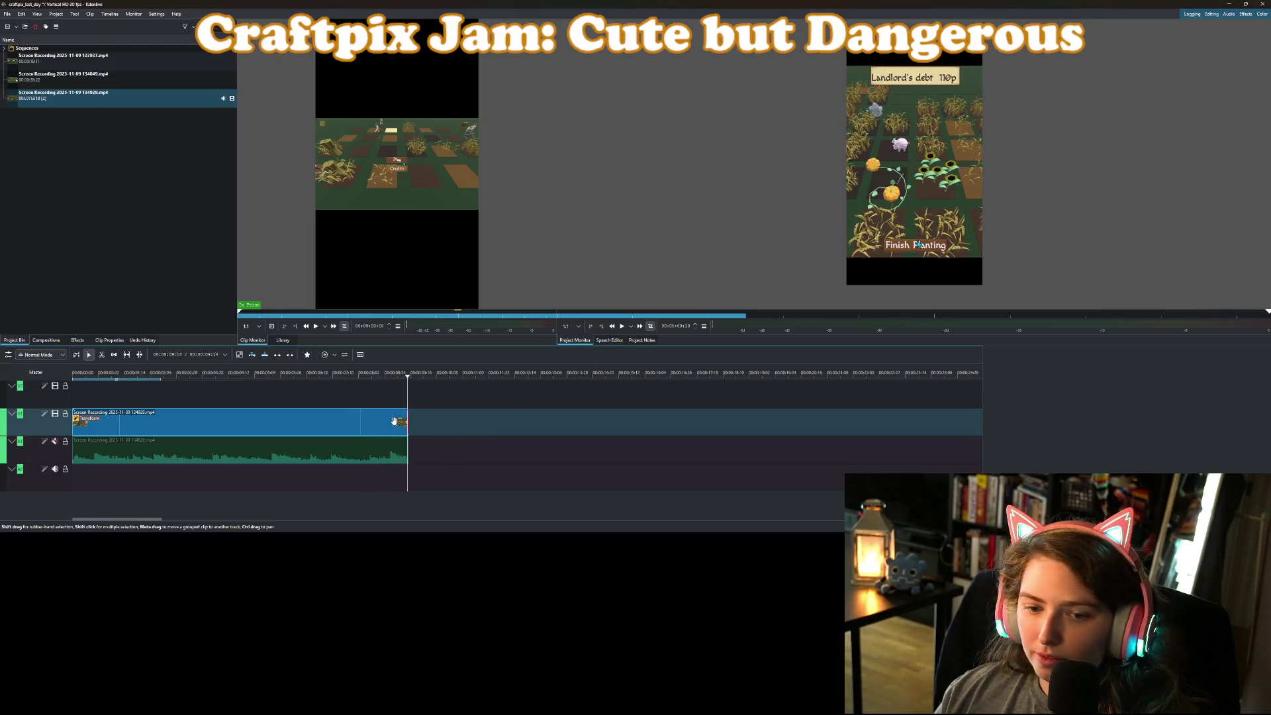
pyautogui.moveTo(423, 419); pyautogui.dragTo(474, 420)
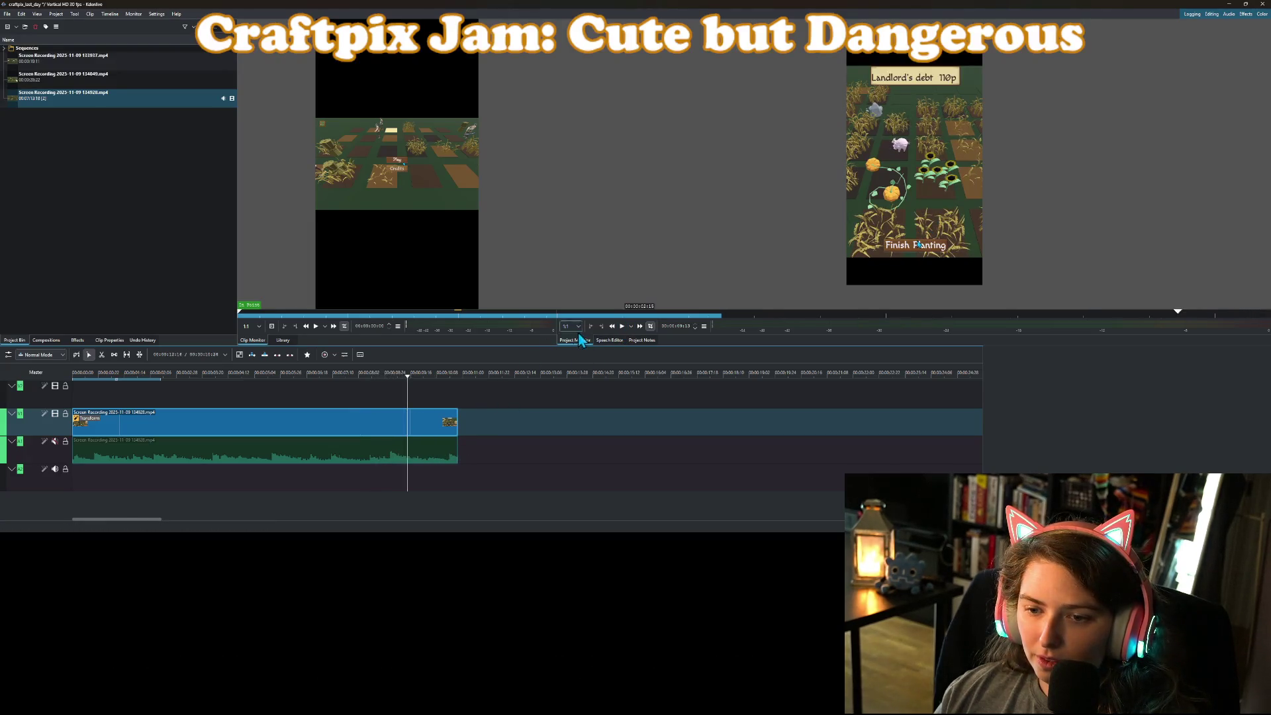
pyautogui.click(622, 326)
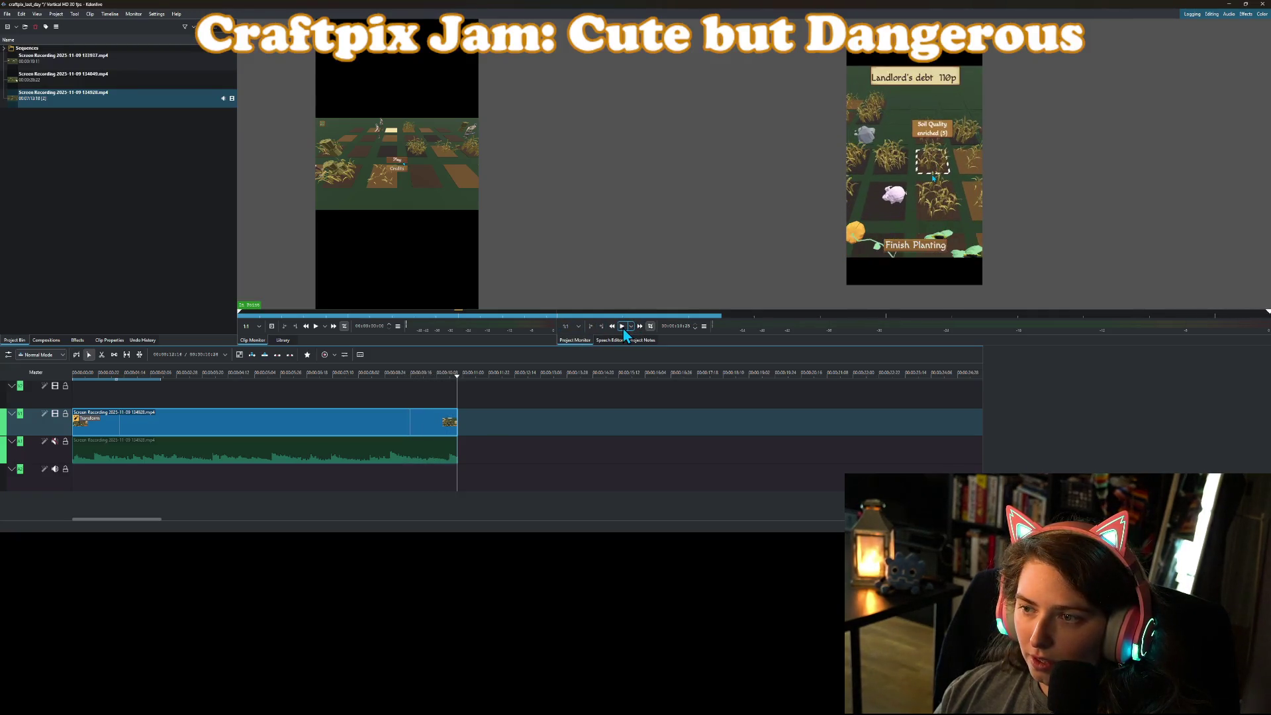
# Cut the clip at the new end point and delete the part after it.
pyautogui.click(408, 379)
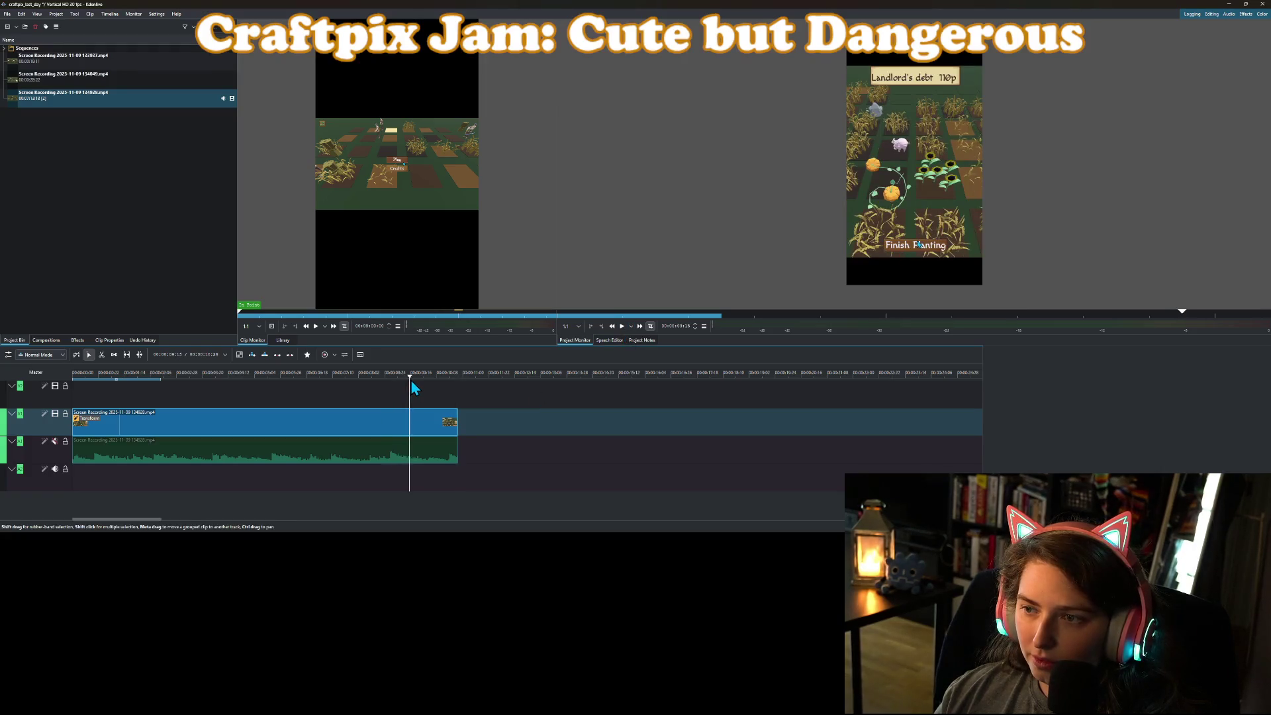
pyautogui.rightClick(412, 426)
pyautogui.click(424, 417)
pyautogui.press('Delete')
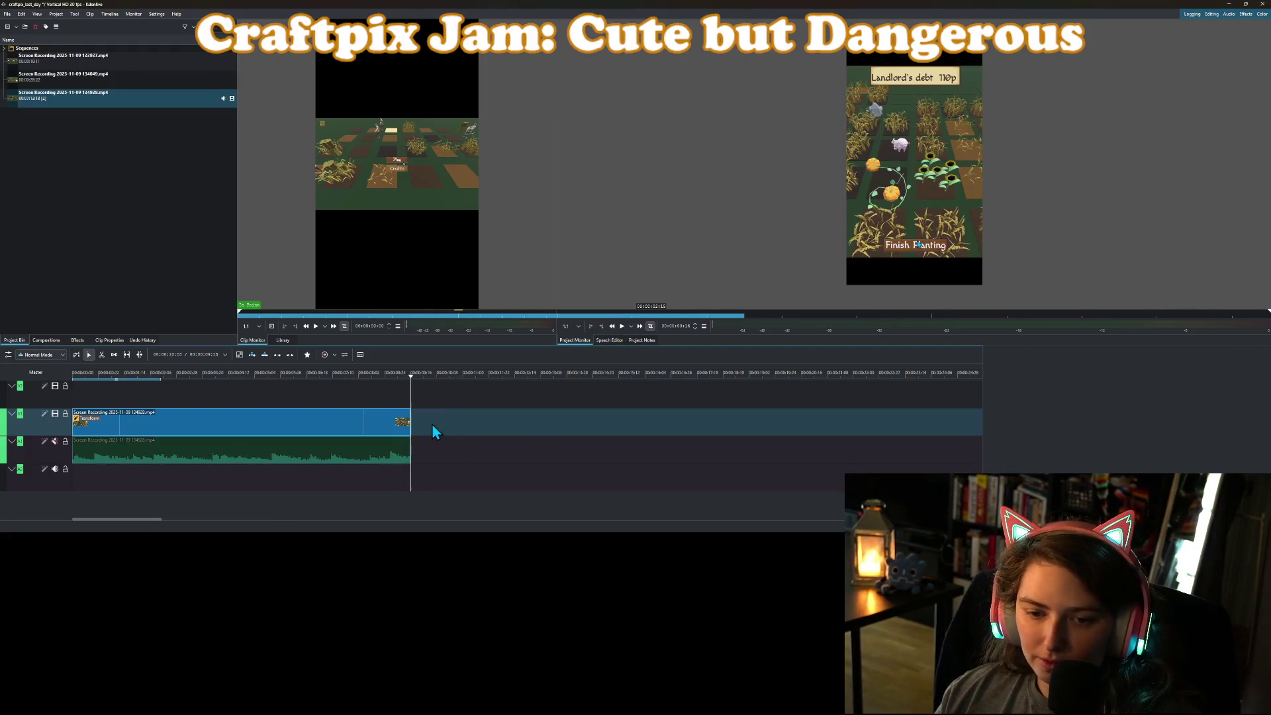
# Cut at the new start point, delete the earlier part, remove the gap, and play the result.
pyautogui.moveTo(415, 379)
pyautogui.mouseDown()
pyautogui.moveTo(70, 380)
pyautogui.moveTo(77, 398)
pyautogui.moveTo(153, 410)
pyautogui.moveTo(123, 407)
pyautogui.moveTo(135, 407)
pyautogui.mouseUp()
pyautogui.rightClick(144, 431)
pyautogui.click(172, 371)
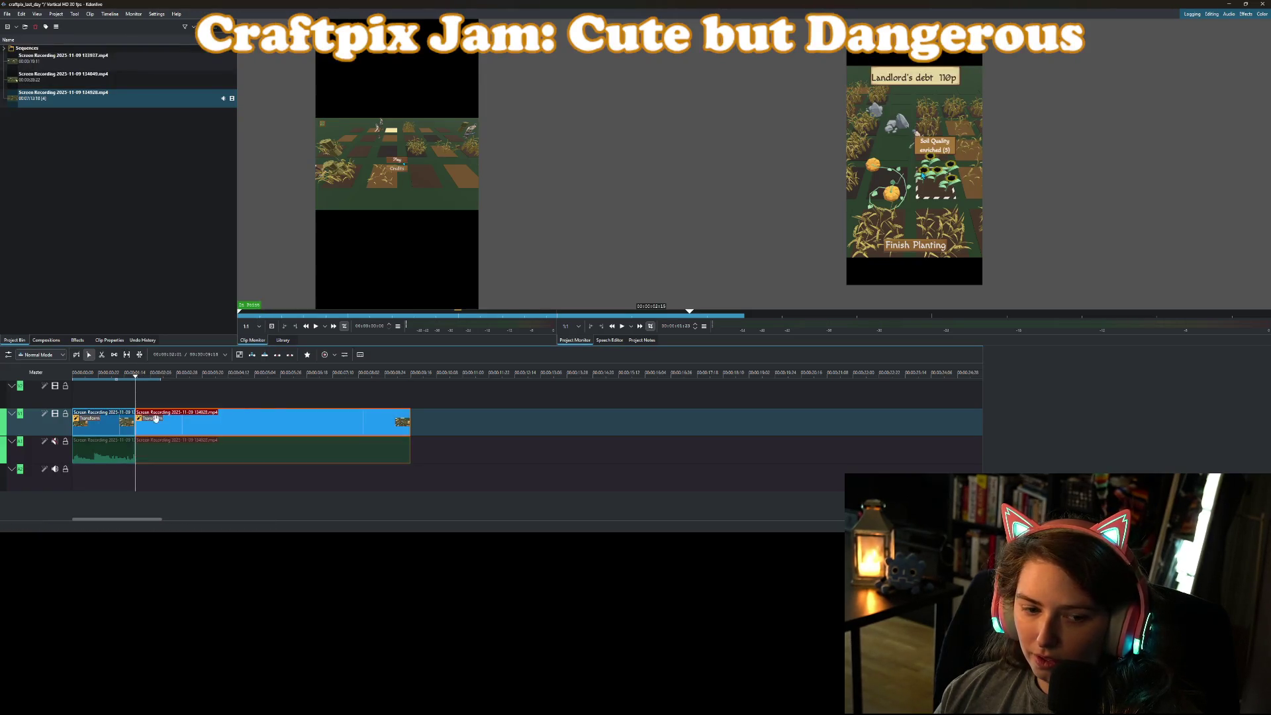
pyautogui.click(110, 427)
pyautogui.press('Delete')
pyautogui.rightClick(108, 428)
pyautogui.click(130, 450)
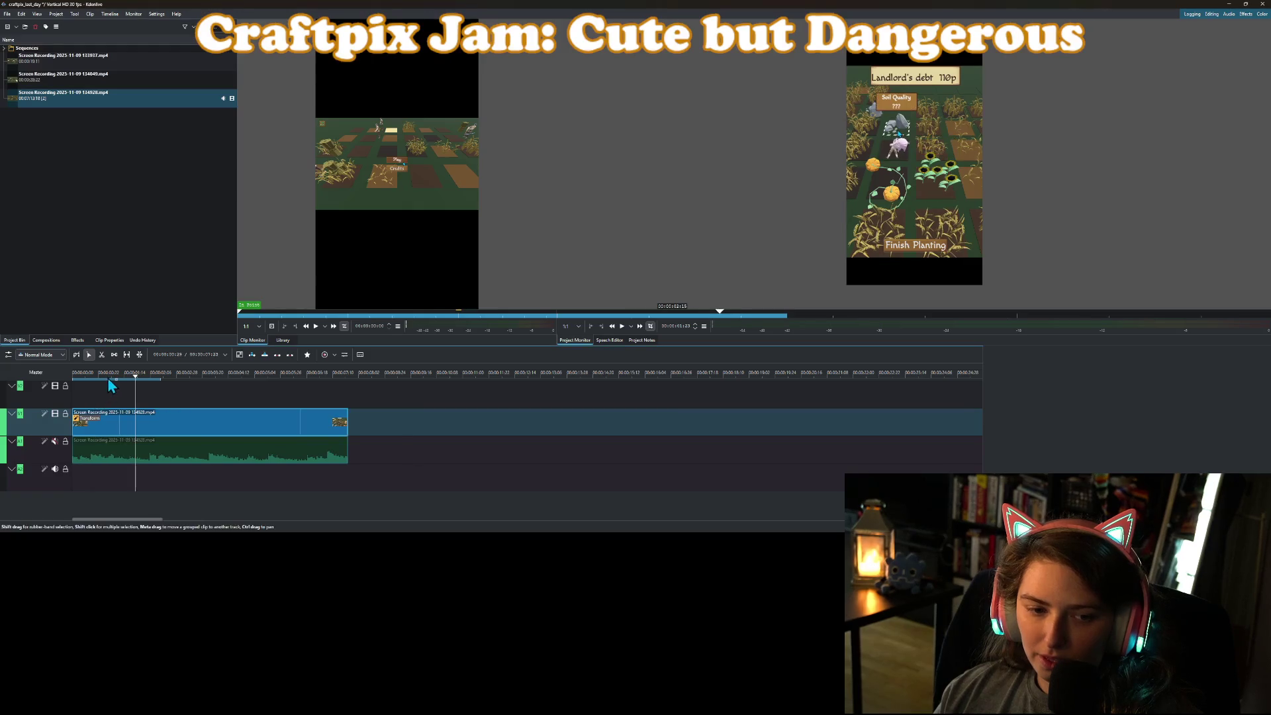
pyautogui.click(622, 327)
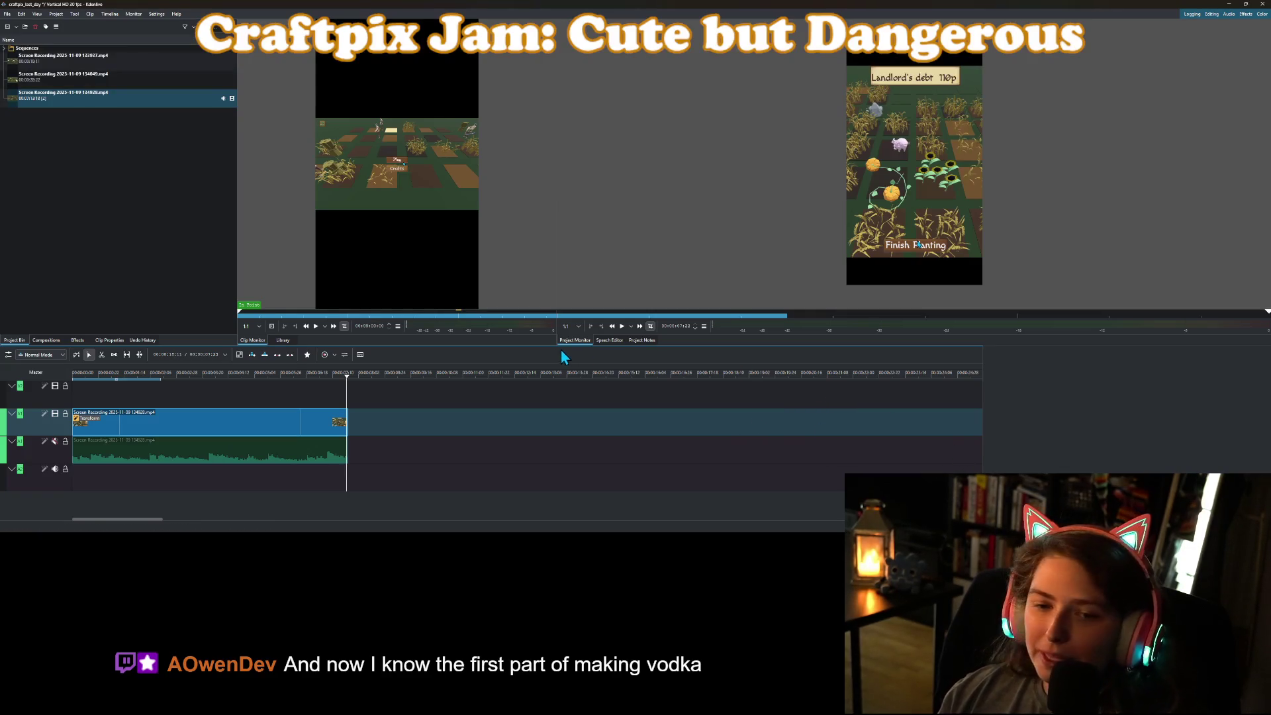
pyautogui.click(129, 374)
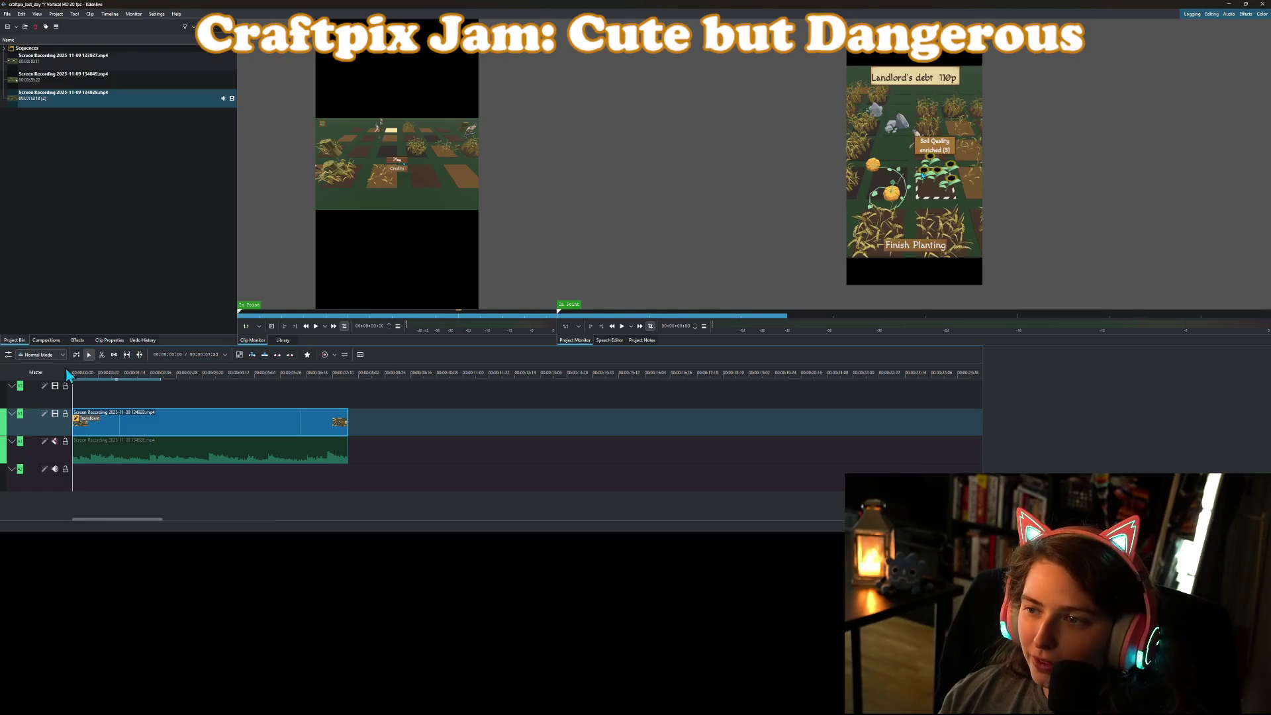
pyautogui.press('space')
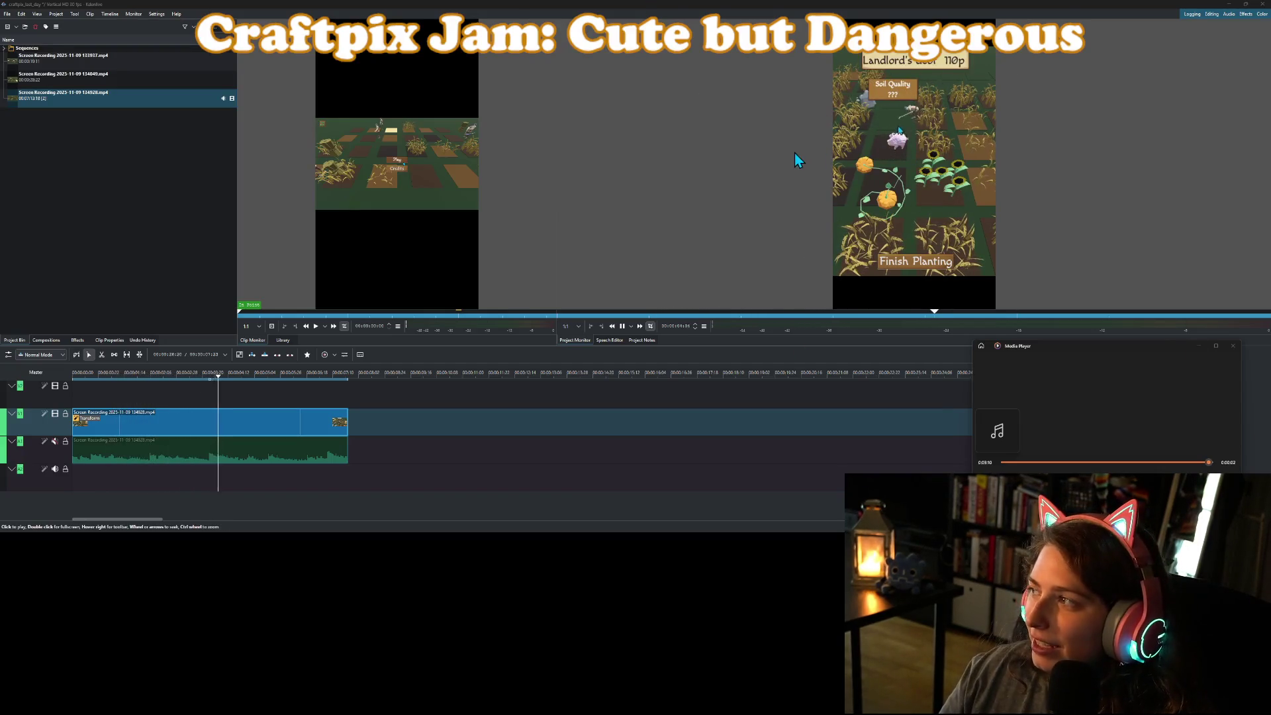
pyautogui.click(1199, 345)
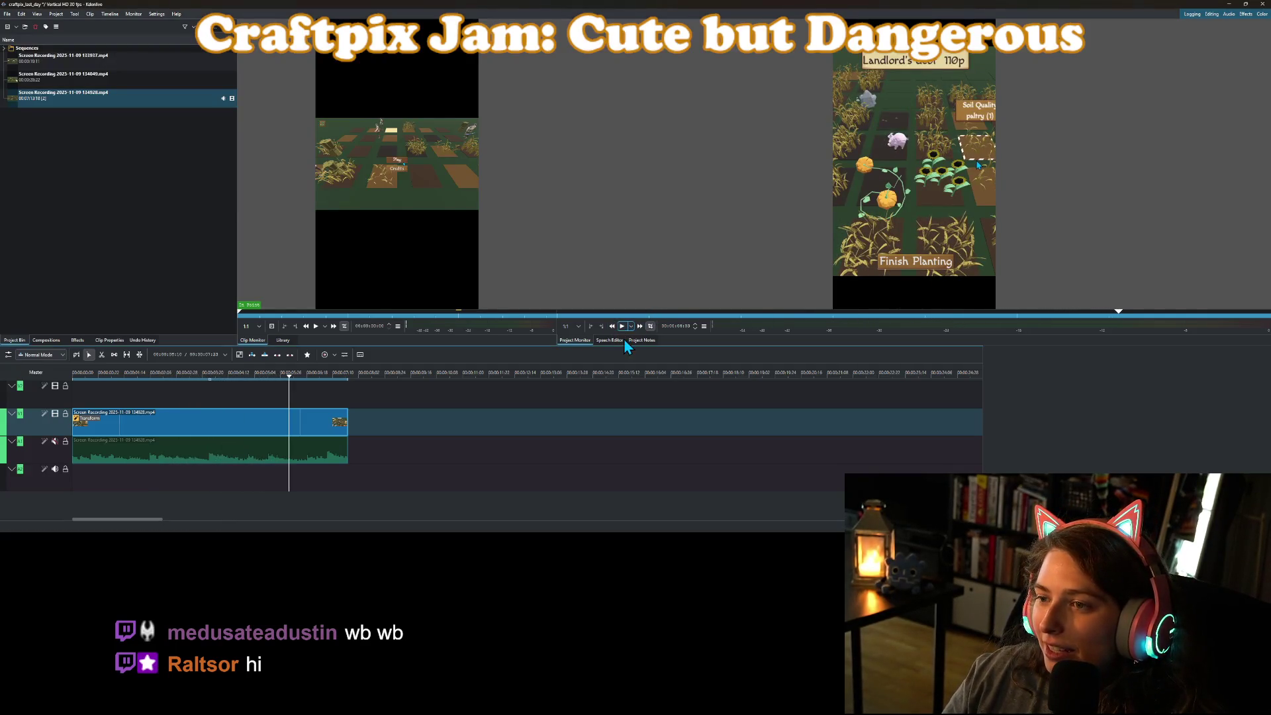
pyautogui.click(167, 224)
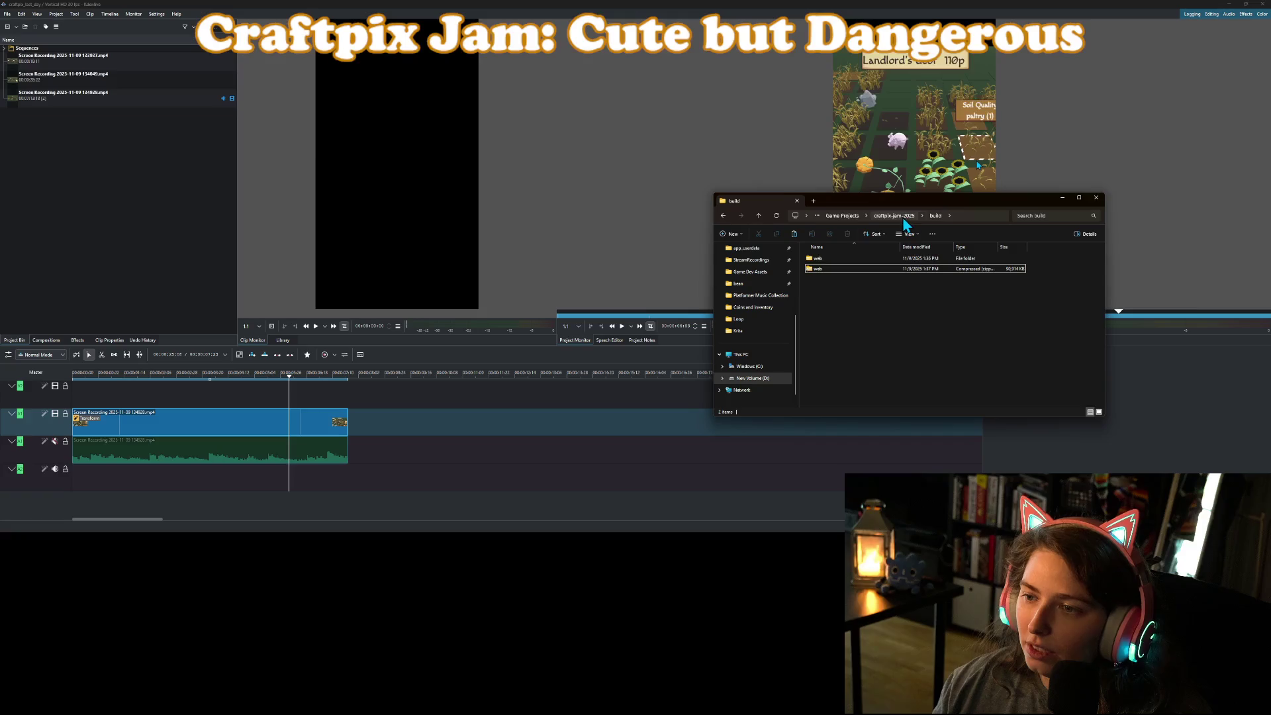
# Drag peaceful eerie loop 4 iheart.ogg from the craftpix-jam-2025 audio folder into the Project Bin.
pyautogui.click(894, 217)
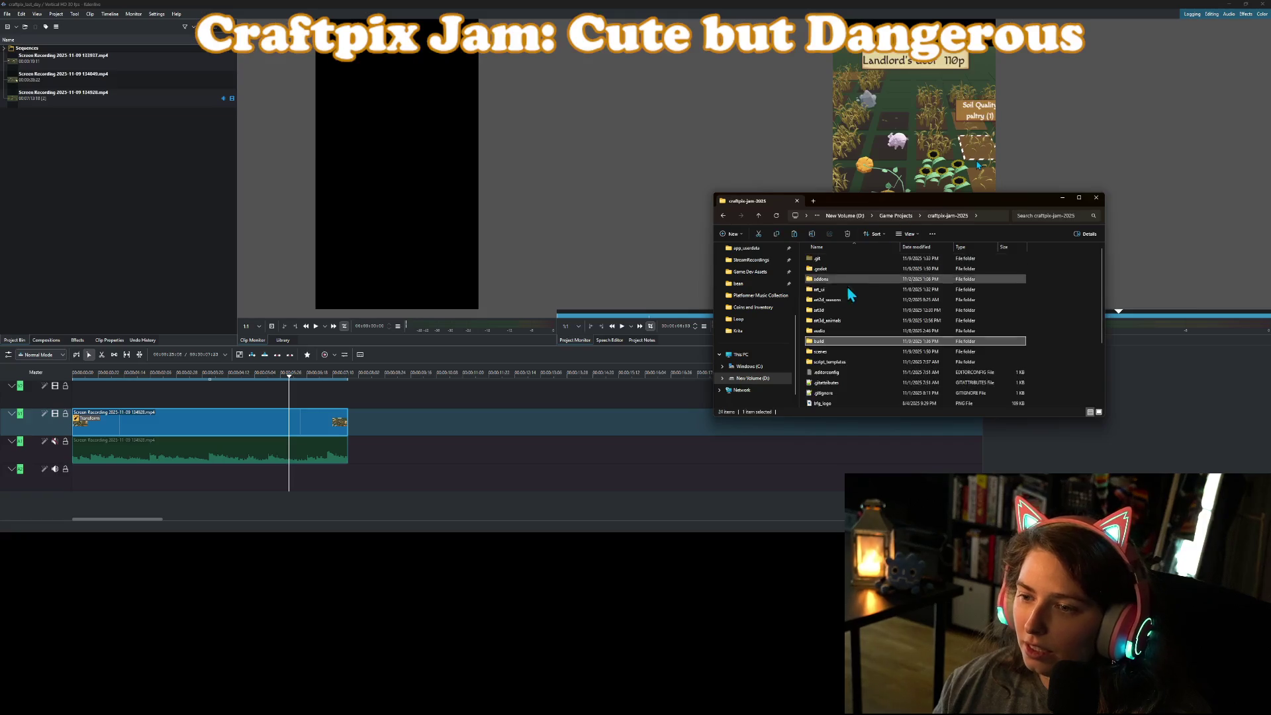
pyautogui.doubleClick(831, 331)
pyautogui.scroll(-2, 853, 336)
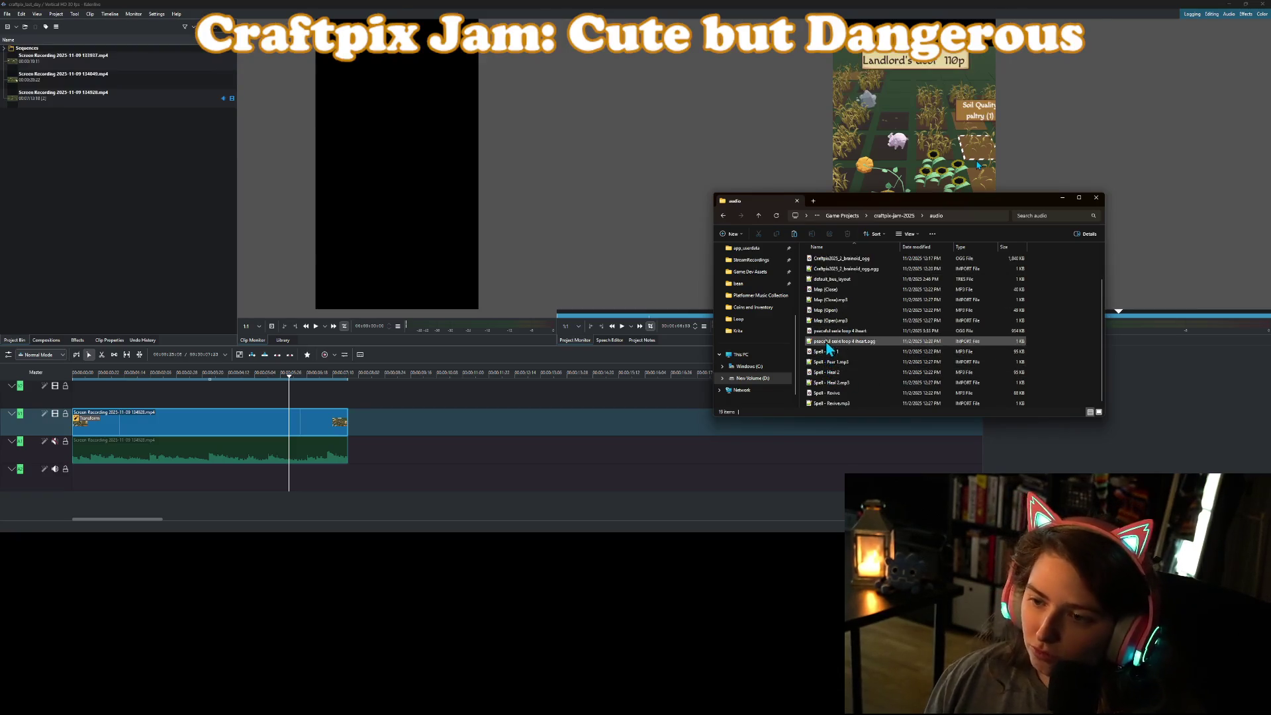
pyautogui.scroll(2, 880, 359)
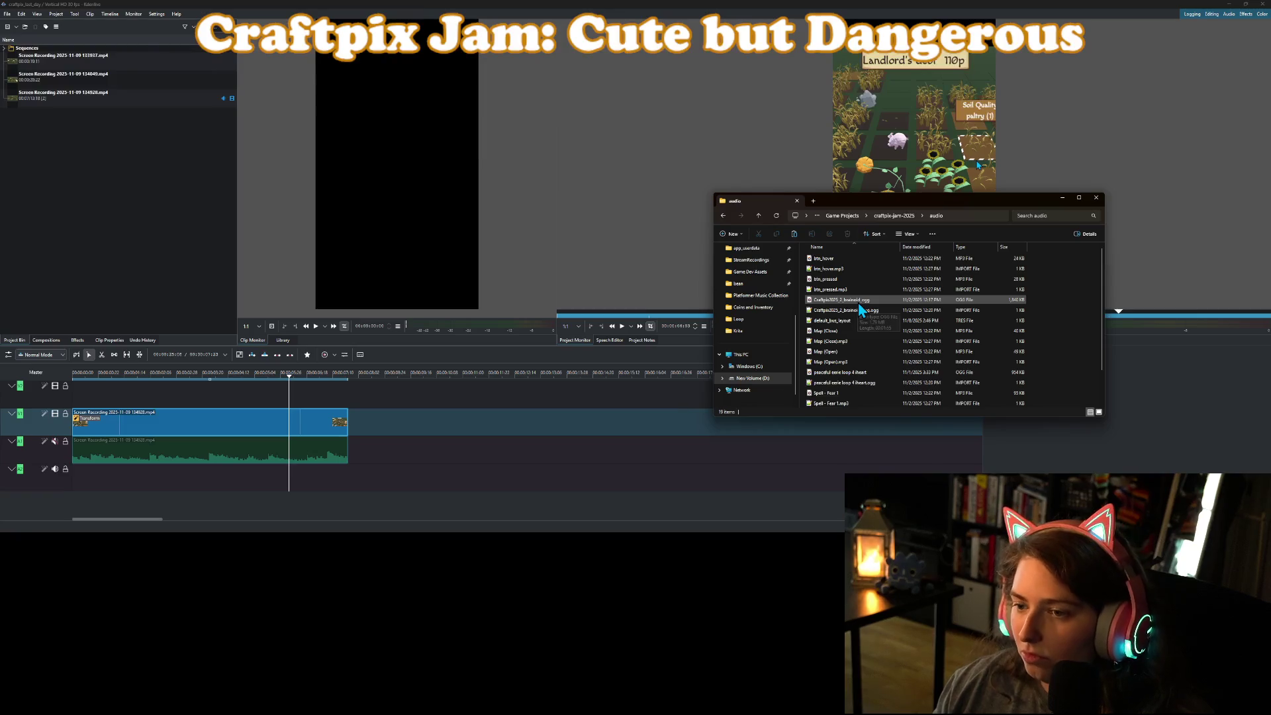
pyautogui.scroll(-1, 861, 331)
pyautogui.click(855, 363)
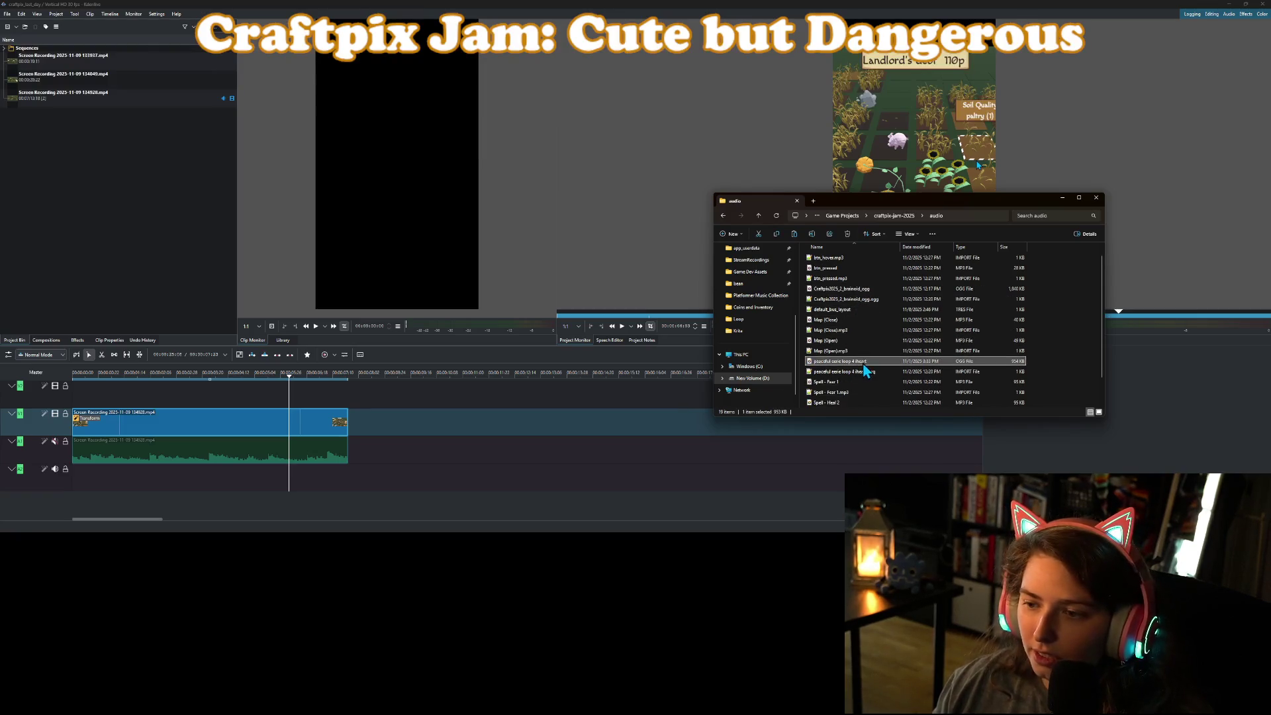
pyautogui.moveTo(865, 371); pyautogui.dragTo(142, 219)
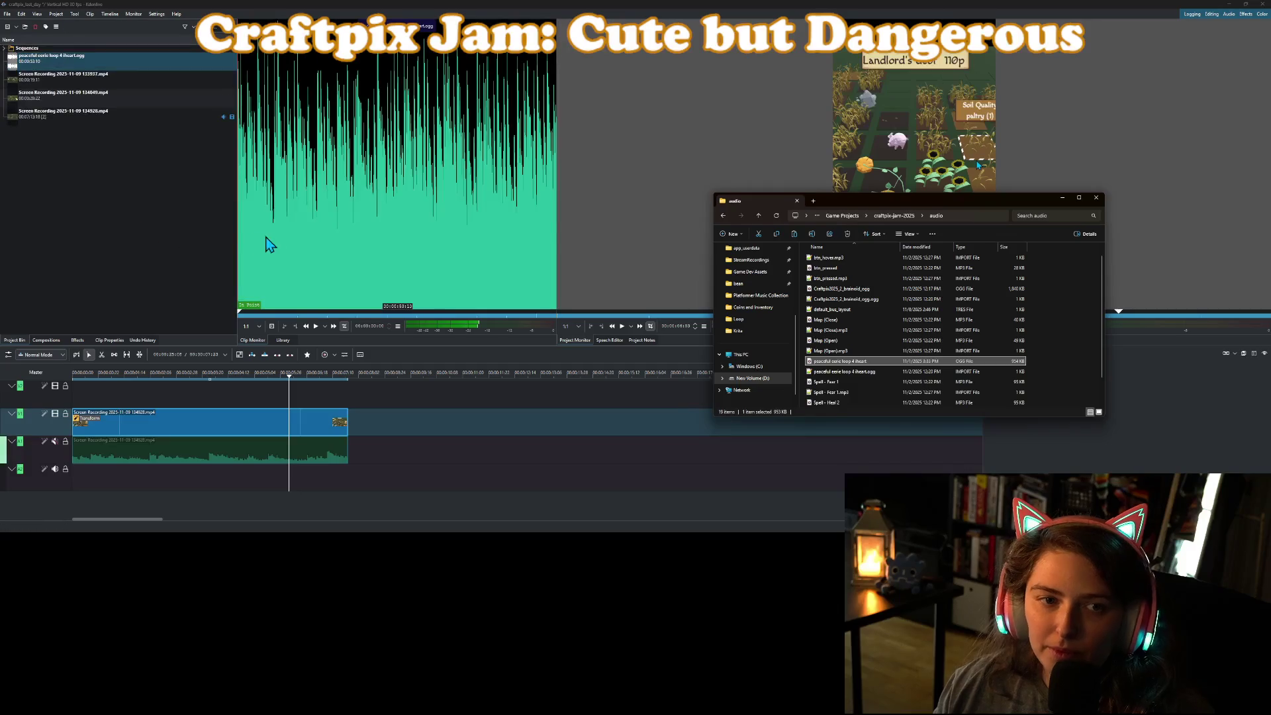
# Place the peaceful eerie loop music on audio track A2 at 0:00 and preview the zone on loop.
pyautogui.moveTo(113, 61); pyautogui.dragTo(115, 480)
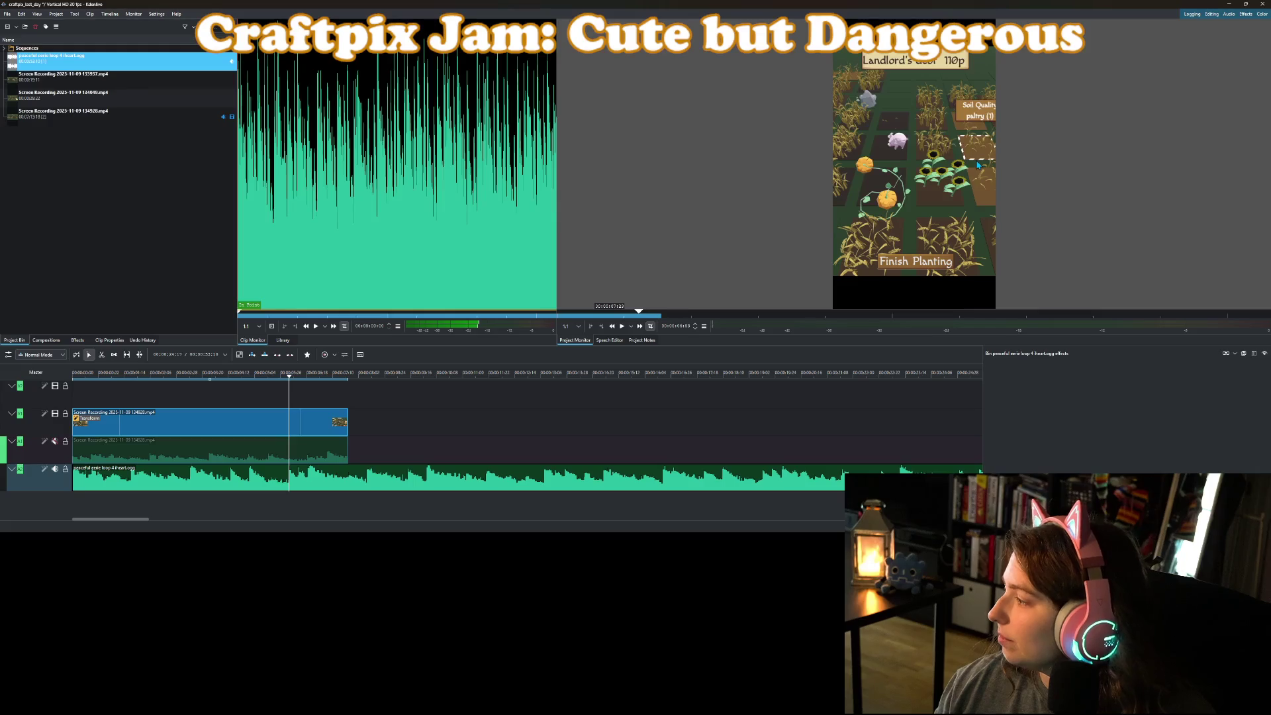
pyautogui.hotkey('alt', 'Tab')
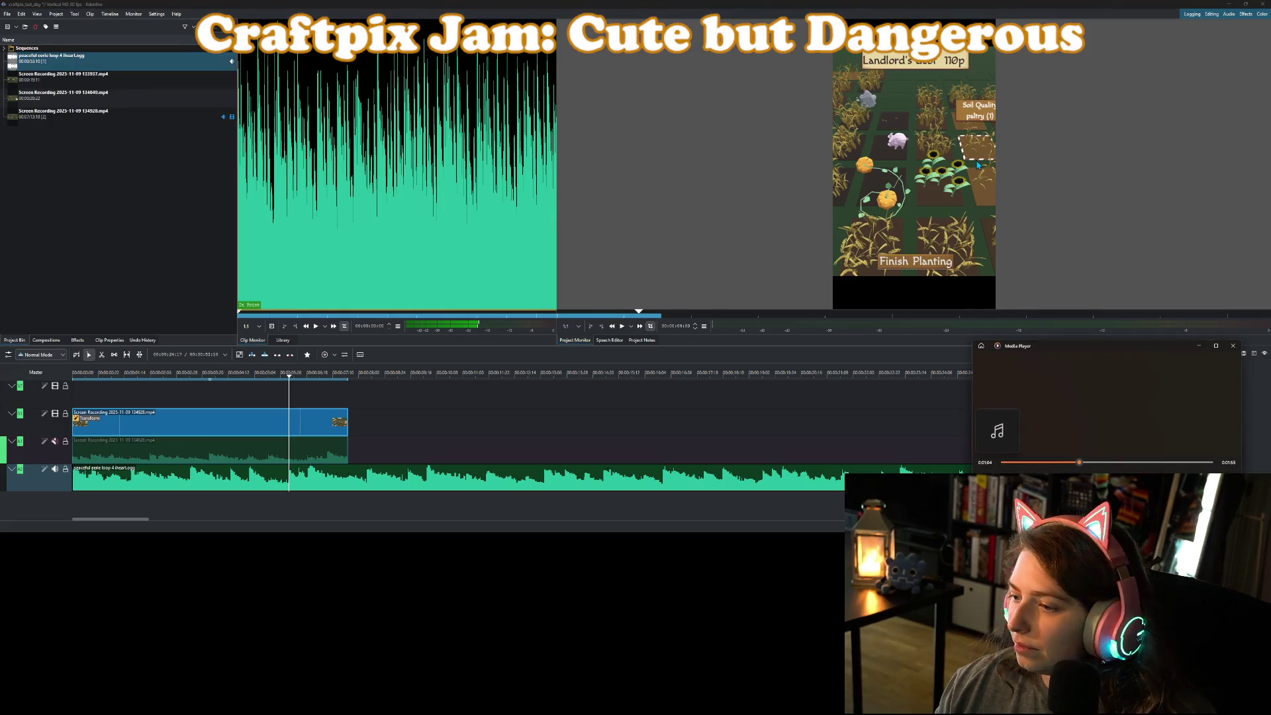
pyautogui.click(623, 327)
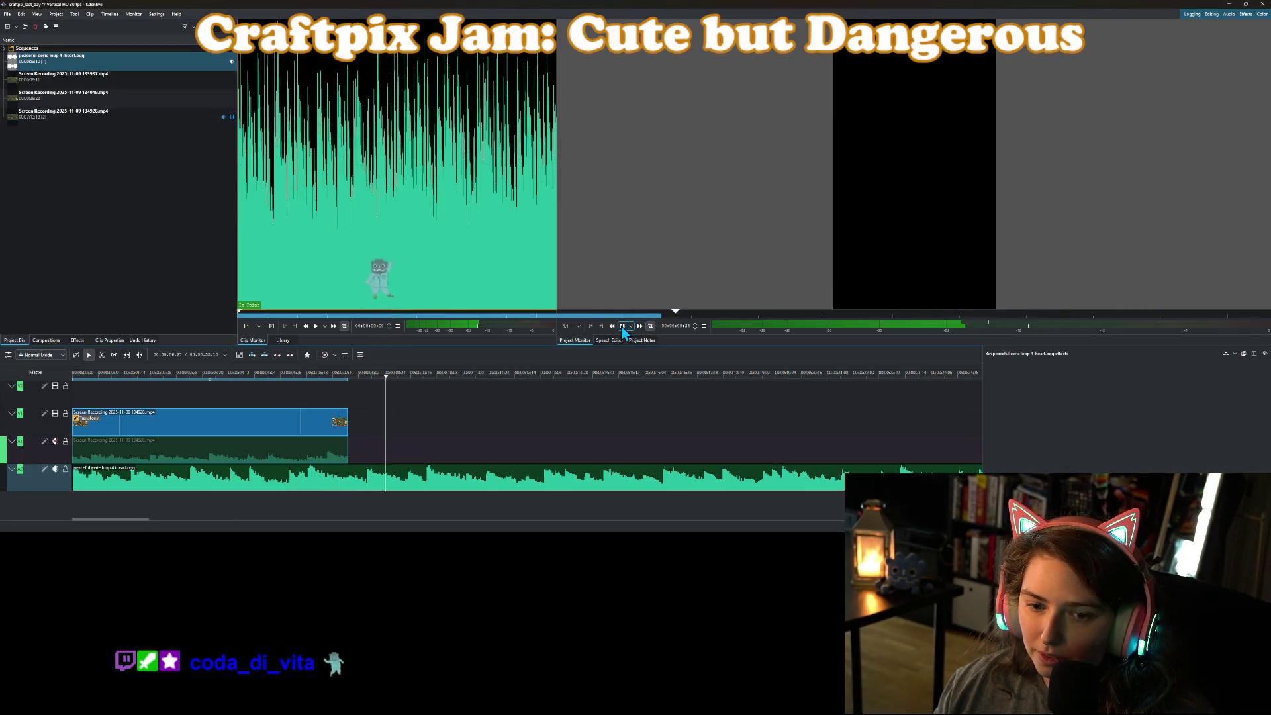
pyautogui.click(621, 327)
pyautogui.click(631, 326)
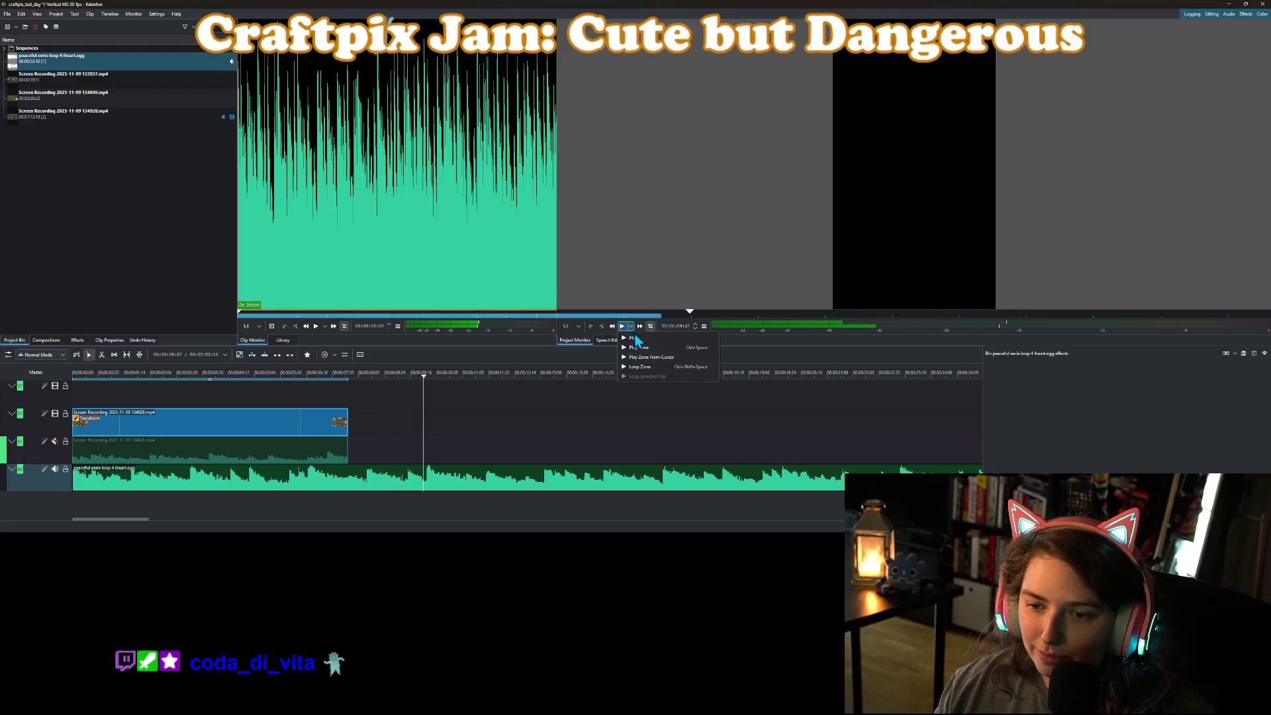
pyautogui.click(650, 367)
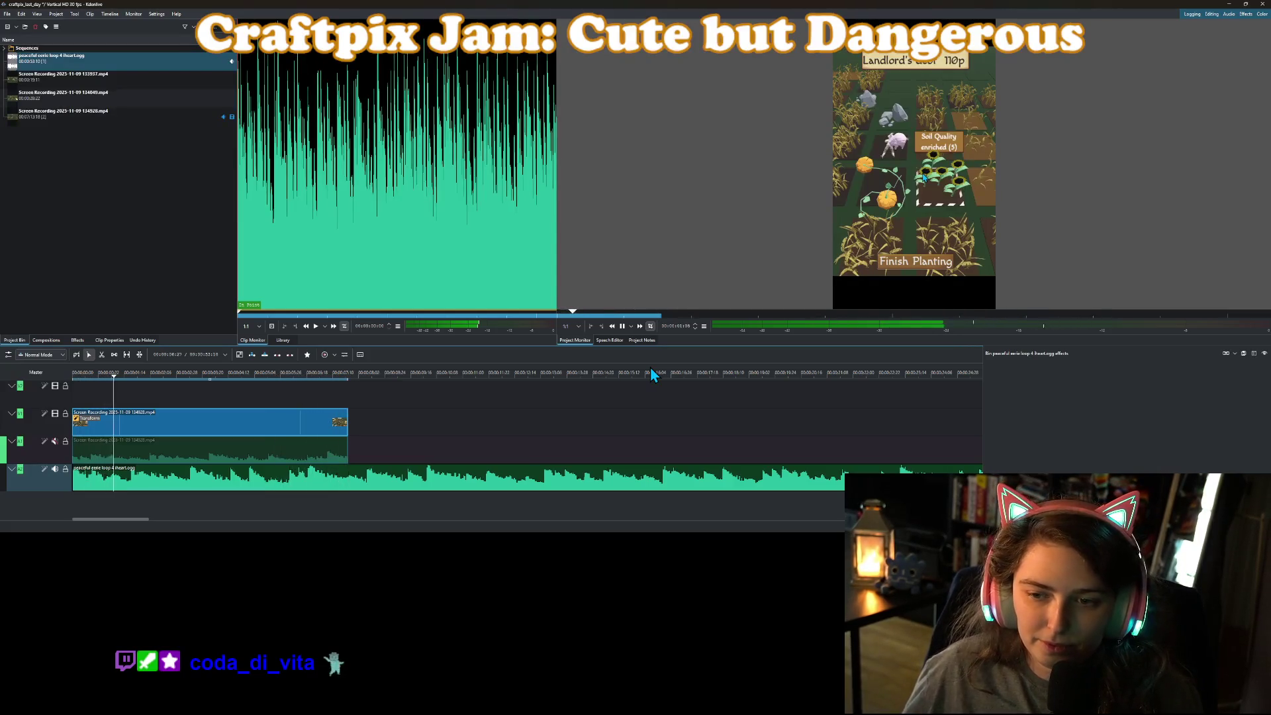
pyautogui.click(623, 327)
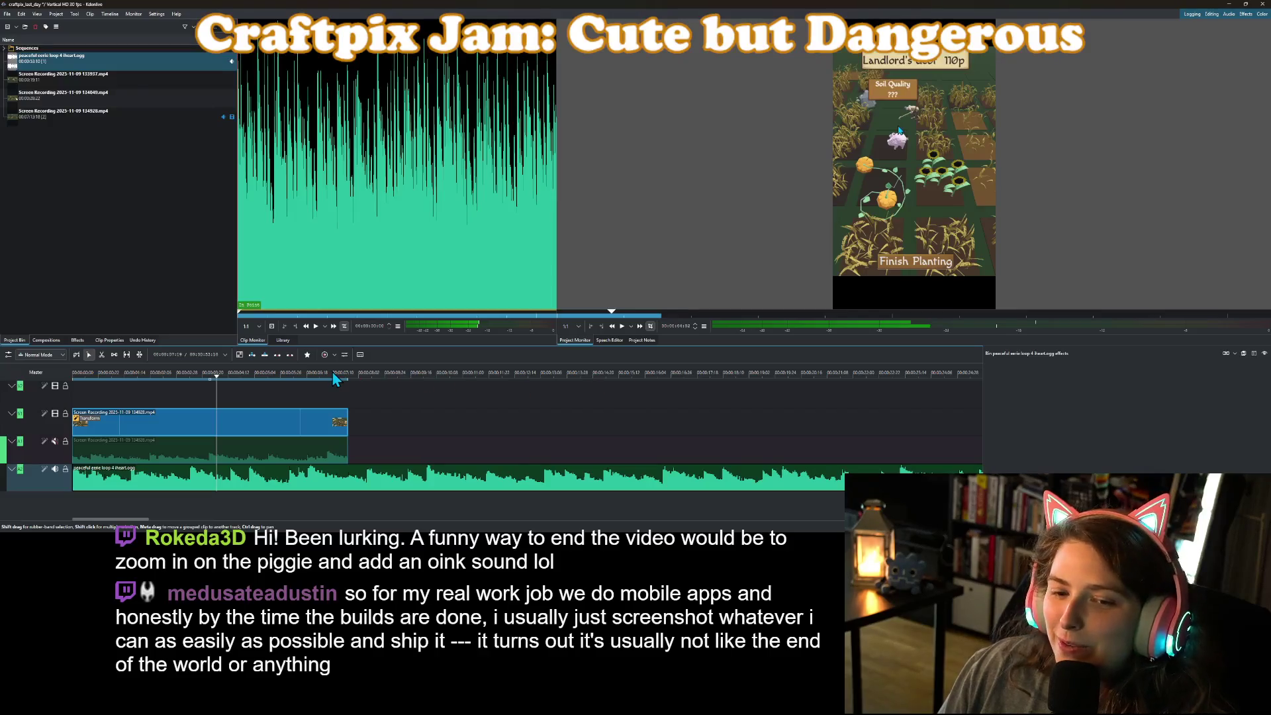
pyautogui.moveTo(323, 377)
pyautogui.mouseDown()
pyautogui.moveTo(360, 387)
pyautogui.moveTo(221, 393)
pyautogui.moveTo(238, 392)
pyautogui.mouseUp()
# Cut the gameplay clip at the playhead with Cut Clip and select the second piece.
pyautogui.rightClick(235, 421)
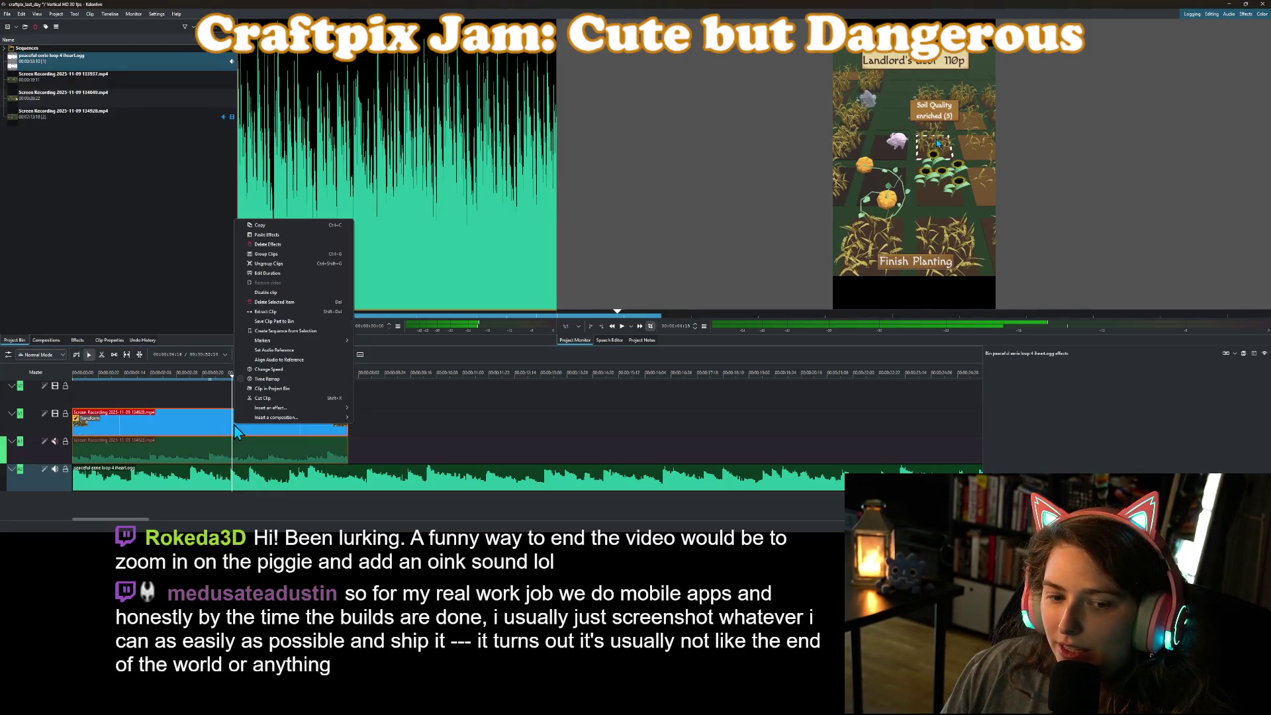
pyautogui.click(262, 398)
pyautogui.click(271, 425)
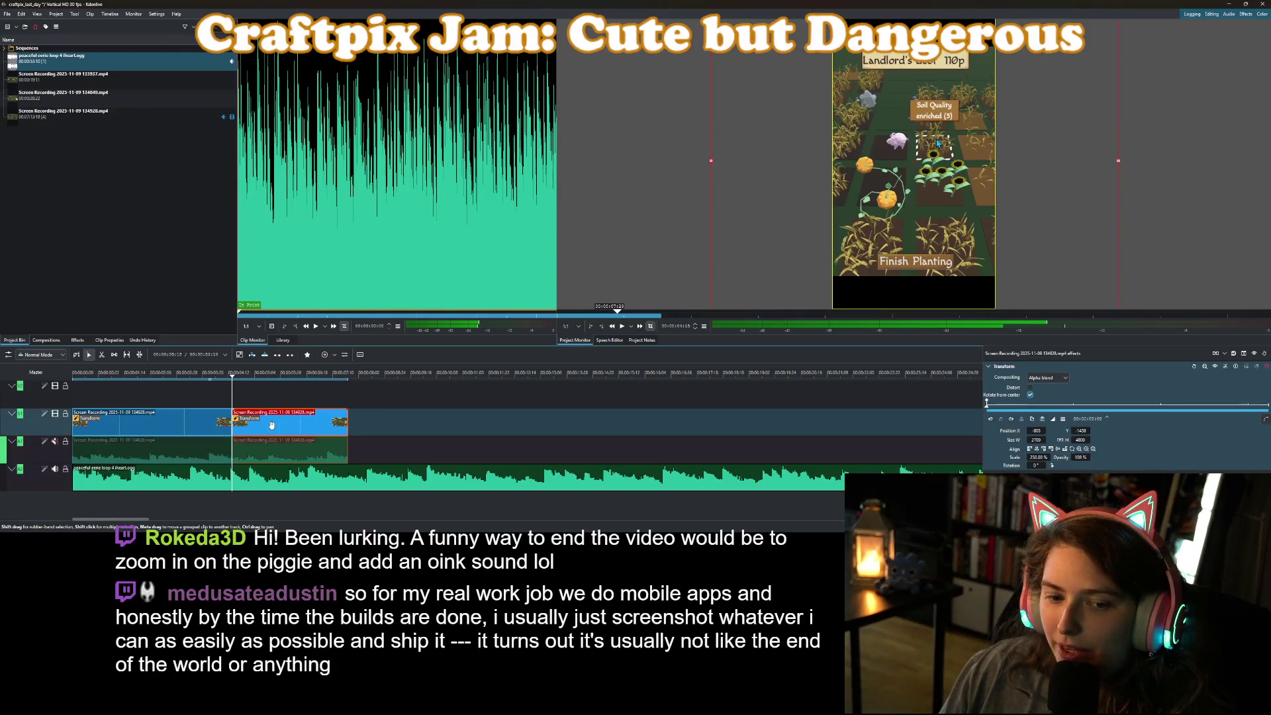
pyautogui.click(547, 387)
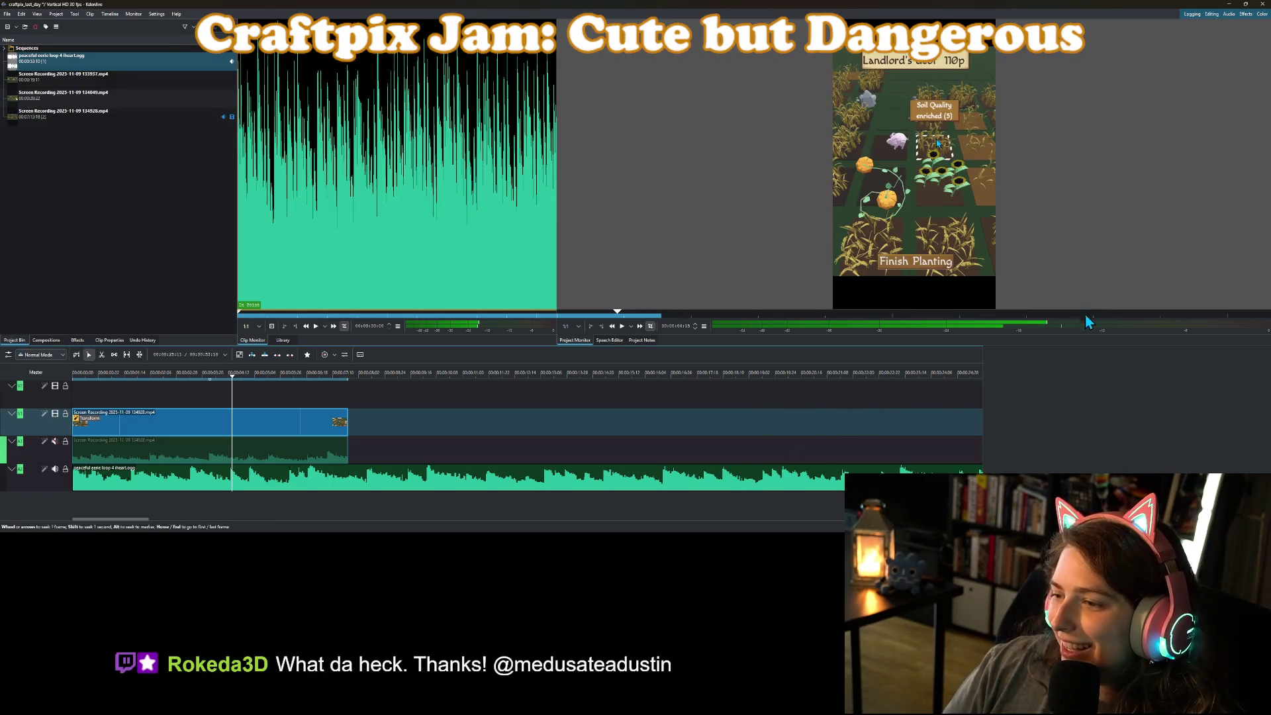
pyautogui.click(235, 427)
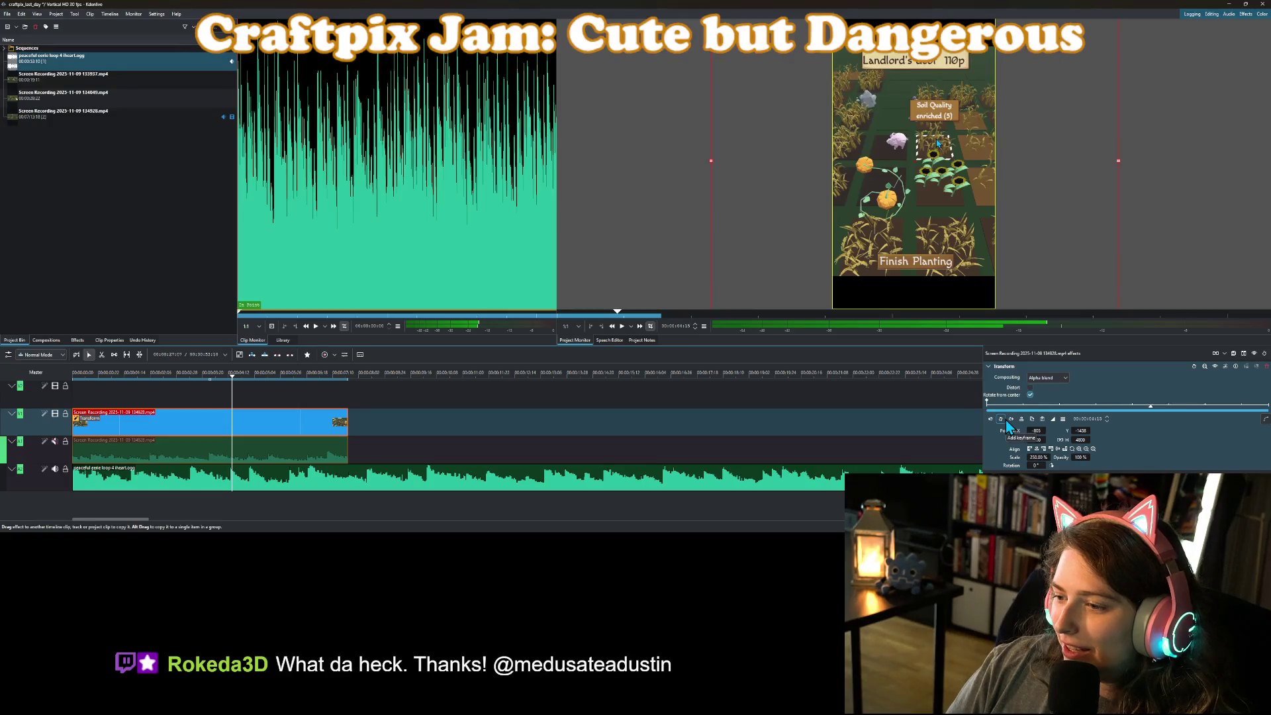
# Add a Transform keyframe at the piece's start, then at its end set position 0 and scale 300%.
pyautogui.click(1002, 420)
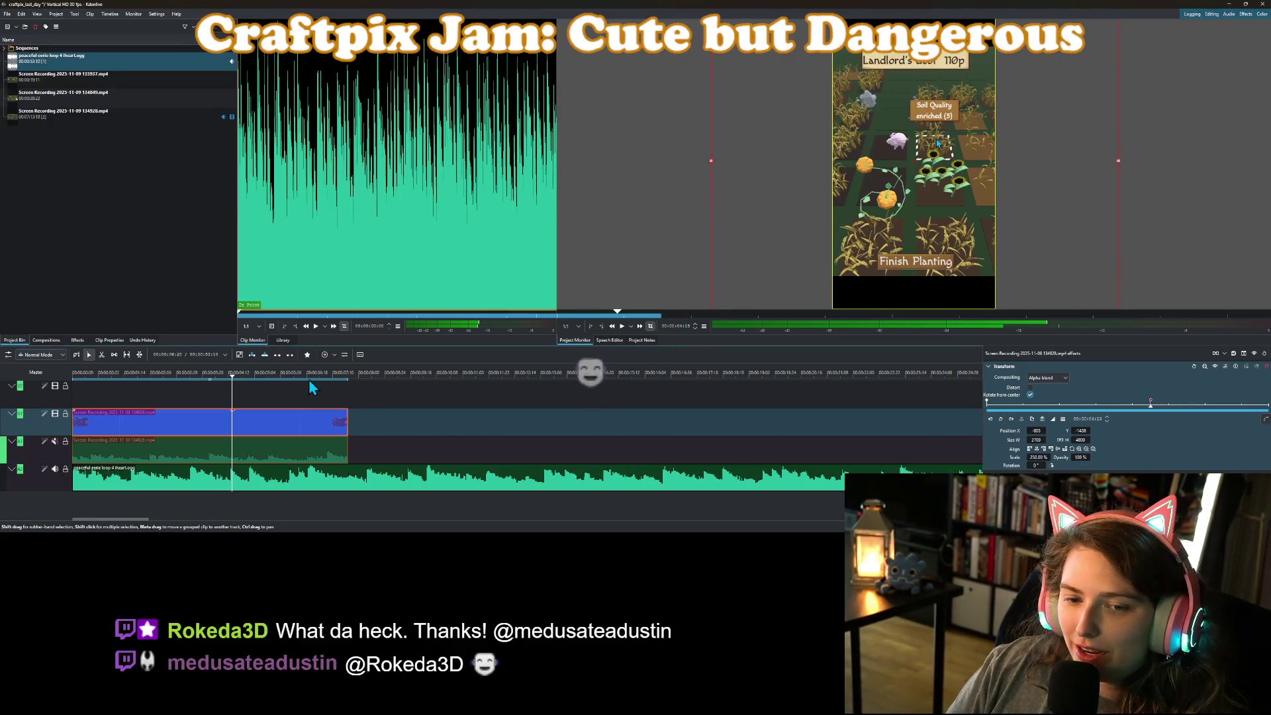
pyautogui.moveTo(307, 376); pyautogui.dragTo(349, 380)
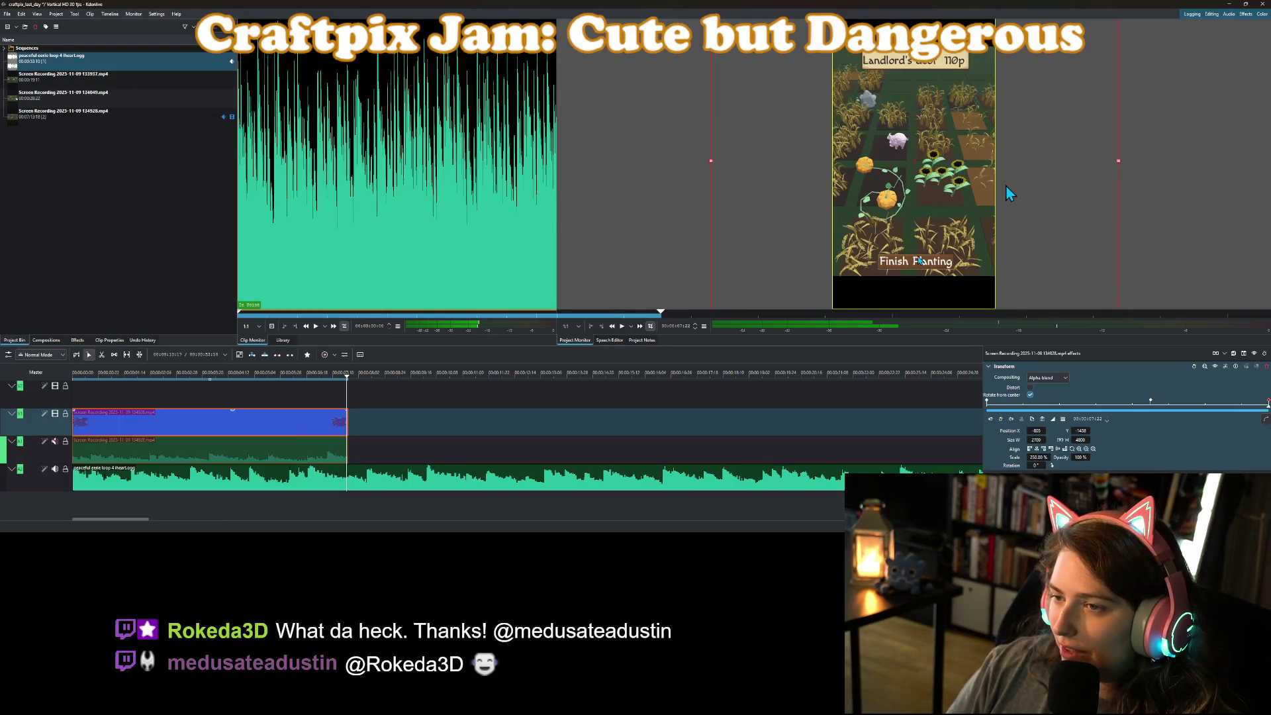
pyautogui.moveTo(1119, 159); pyautogui.dragTo(1228, 180)
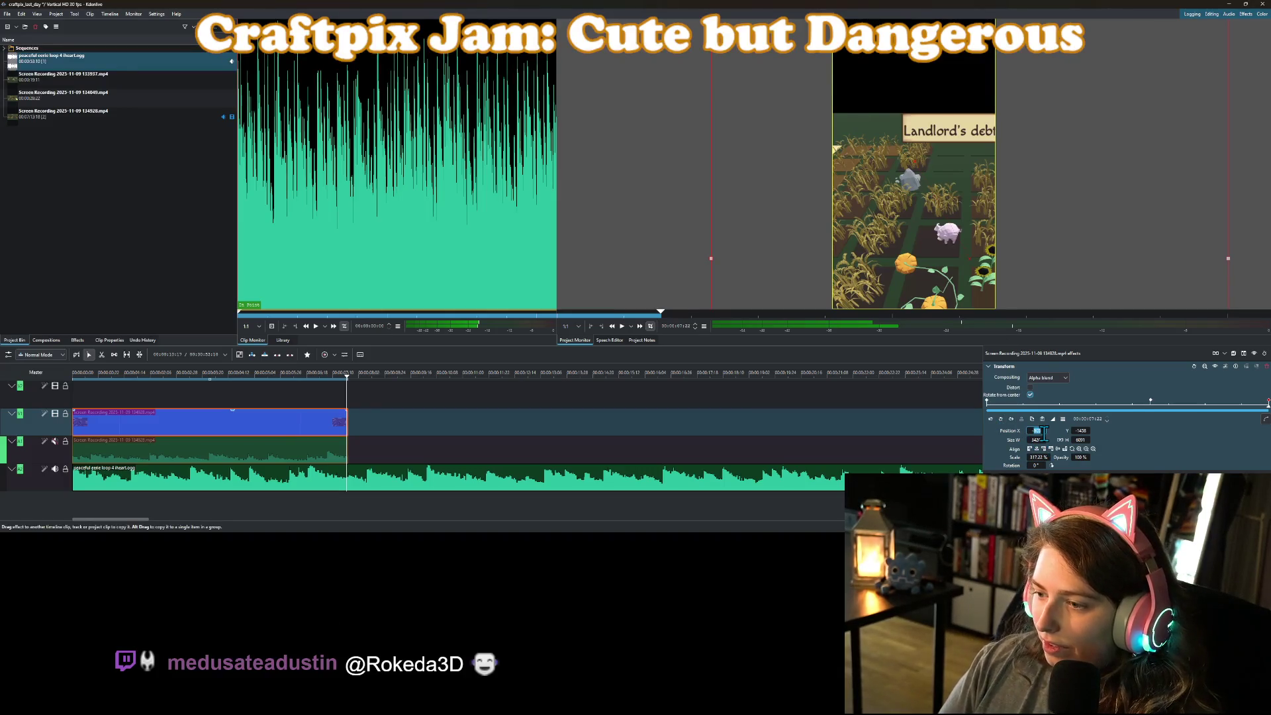
pyautogui.write('0')
pyautogui.click(1081, 430)
pyautogui.write('0')
pyautogui.press('Return')
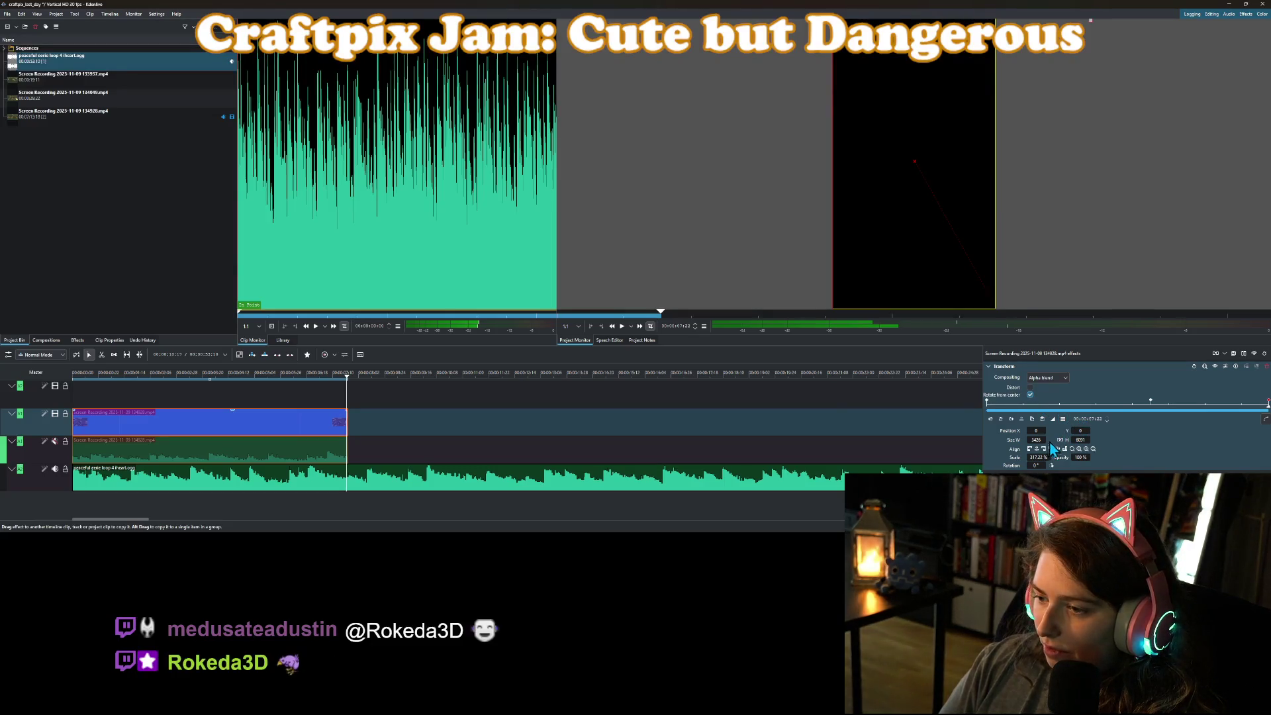
pyautogui.doubleClick(1034, 456)
pyautogui.write('300')
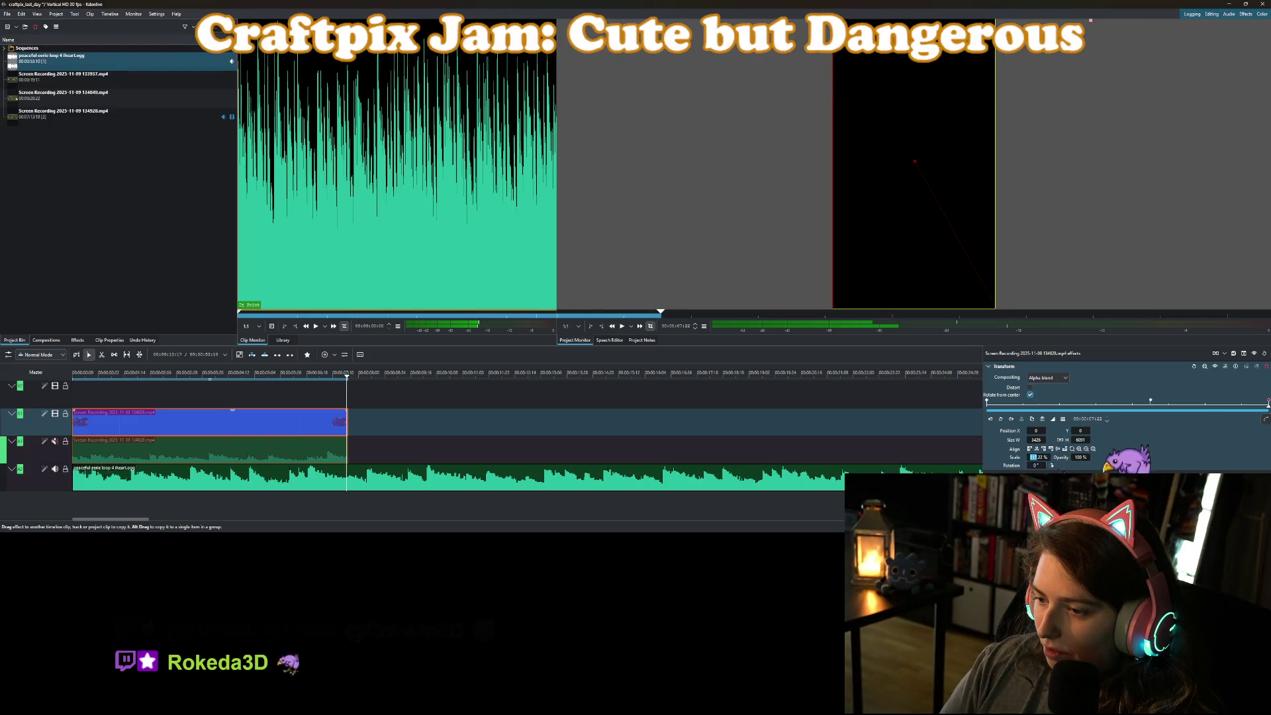
pyautogui.press('Delete')
pyautogui.press('Delete')
pyautogui.press('Delete')
pyautogui.press('Return')
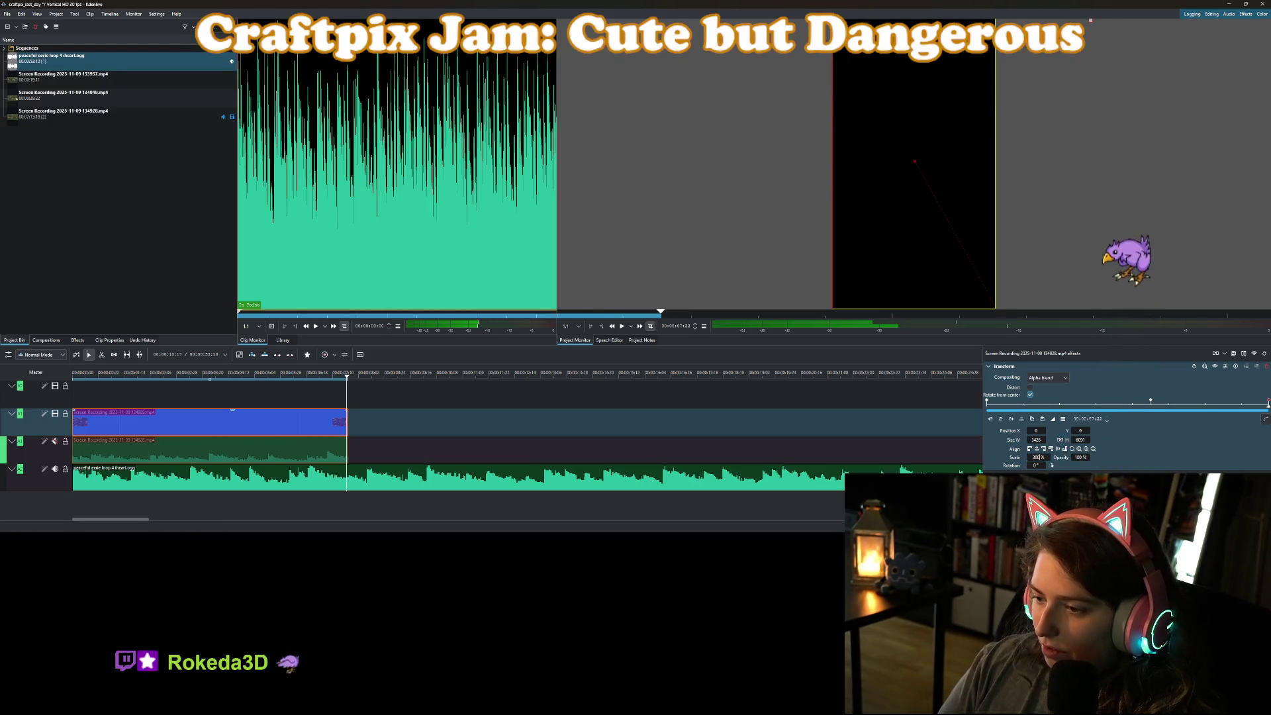
# Raise the end keyframe's scale beyond 800% and reposition the footage to centre the pig.
pyautogui.moveTo(938, 204); pyautogui.dragTo(811, 122)
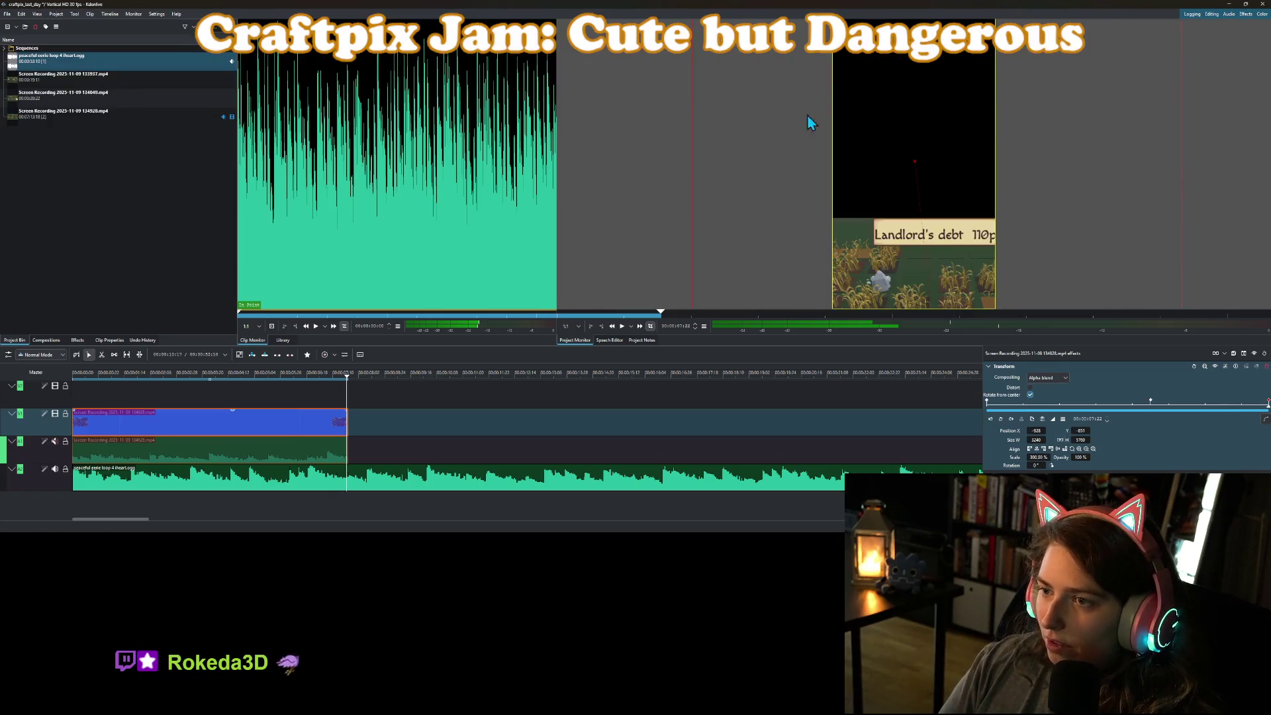
pyautogui.moveTo(925, 223)
pyautogui.mouseDown()
pyautogui.moveTo(896, 126)
pyautogui.moveTo(910, 92)
pyautogui.mouseUp()
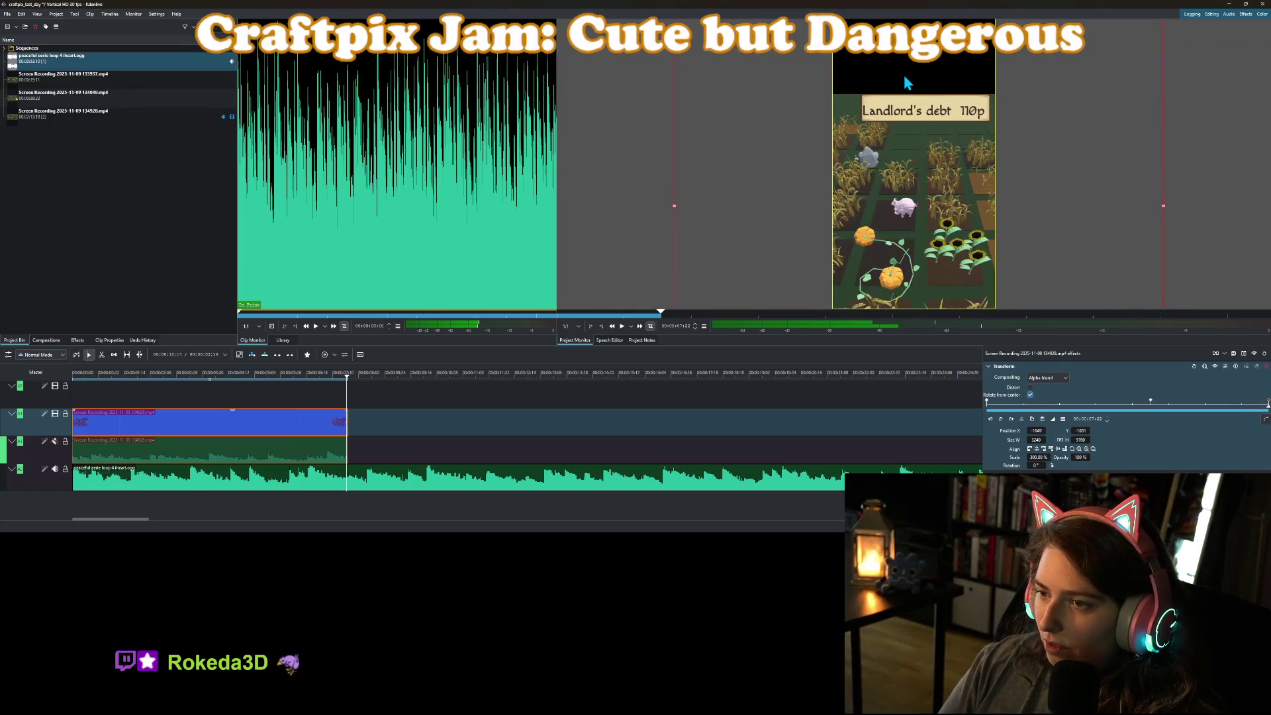
pyautogui.moveTo(948, 265); pyautogui.dragTo(945, 220)
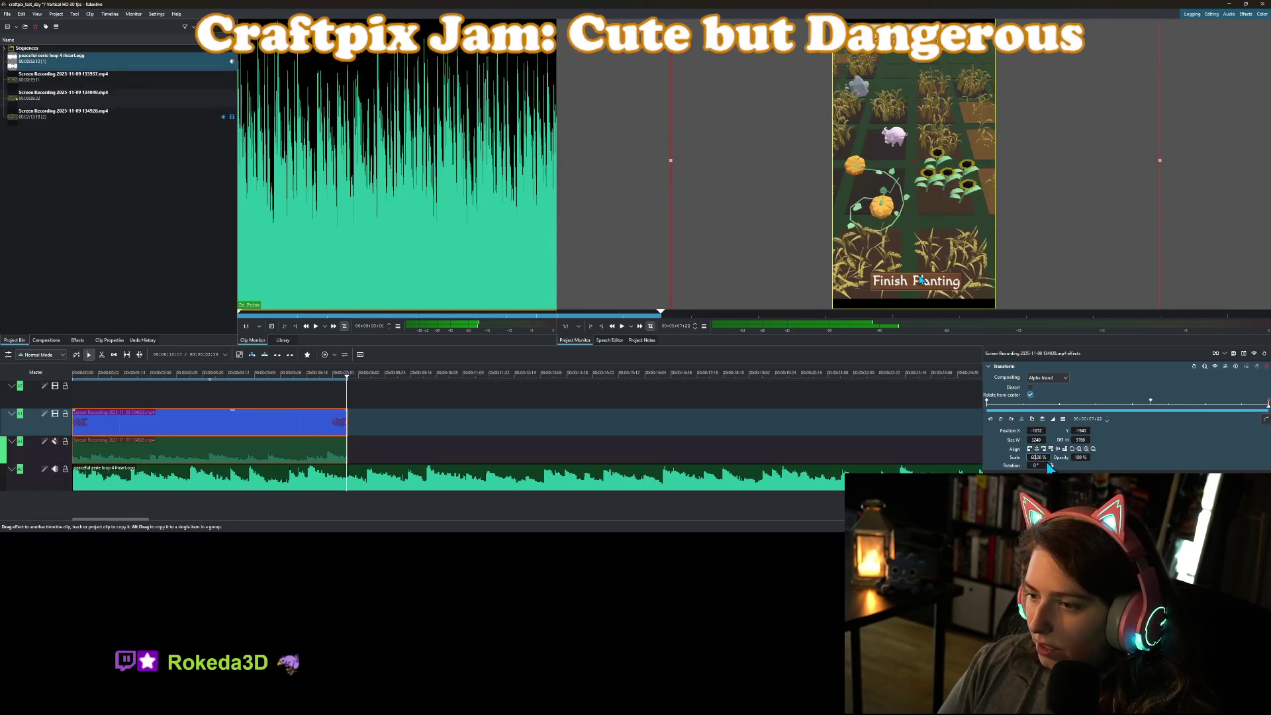
pyautogui.press('Return')
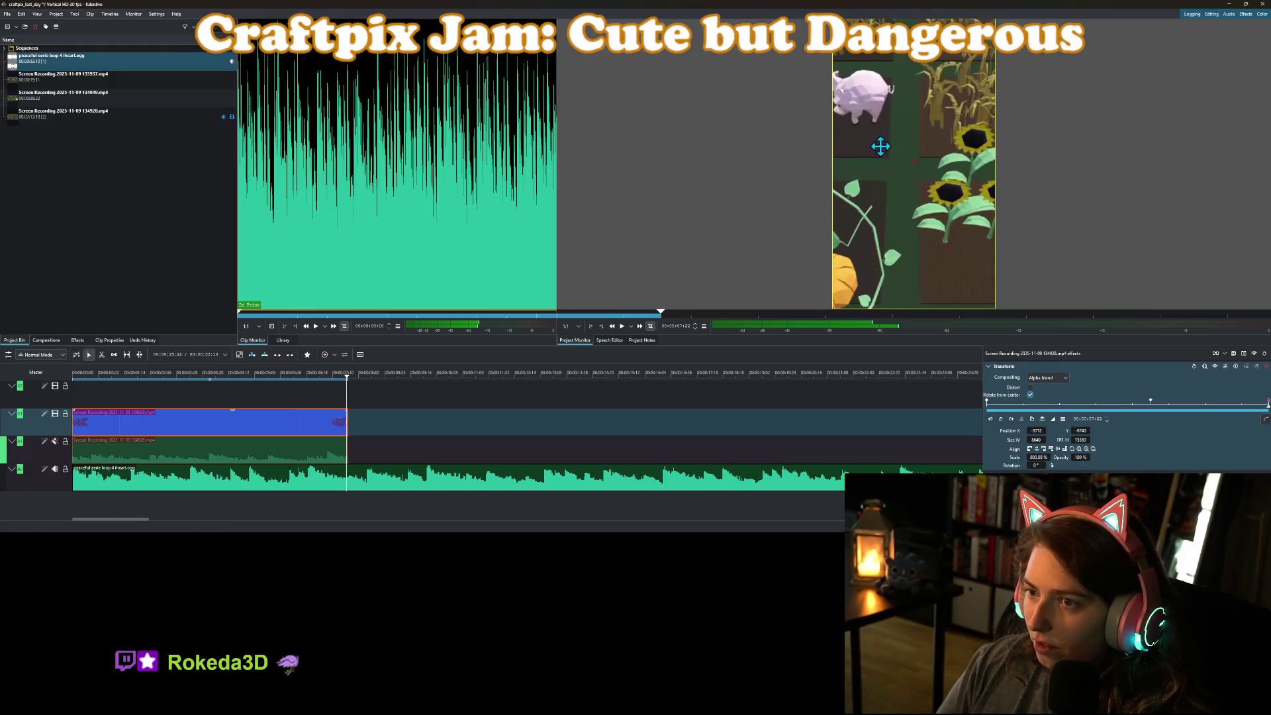
pyautogui.moveTo(922, 167)
pyautogui.mouseDown()
pyautogui.moveTo(950, 204)
pyautogui.moveTo(935, 200)
pyautogui.mouseUp()
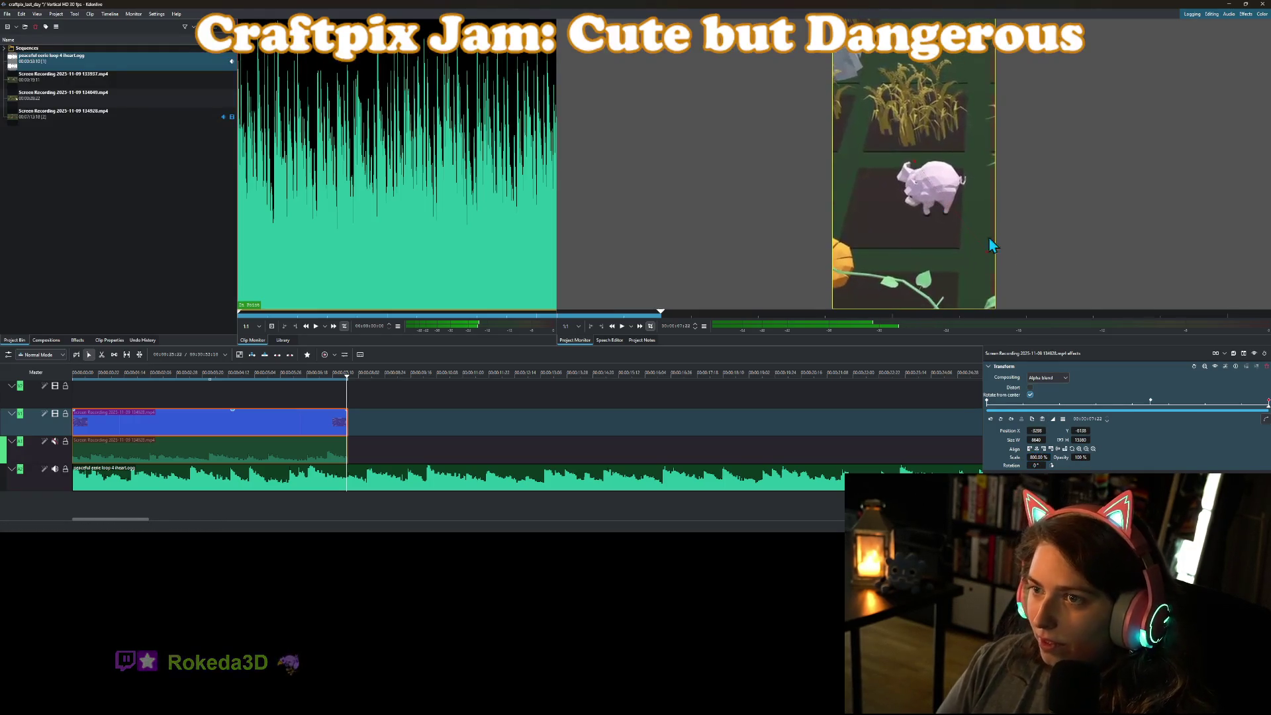
pyautogui.scroll(-1, 1063, 212)
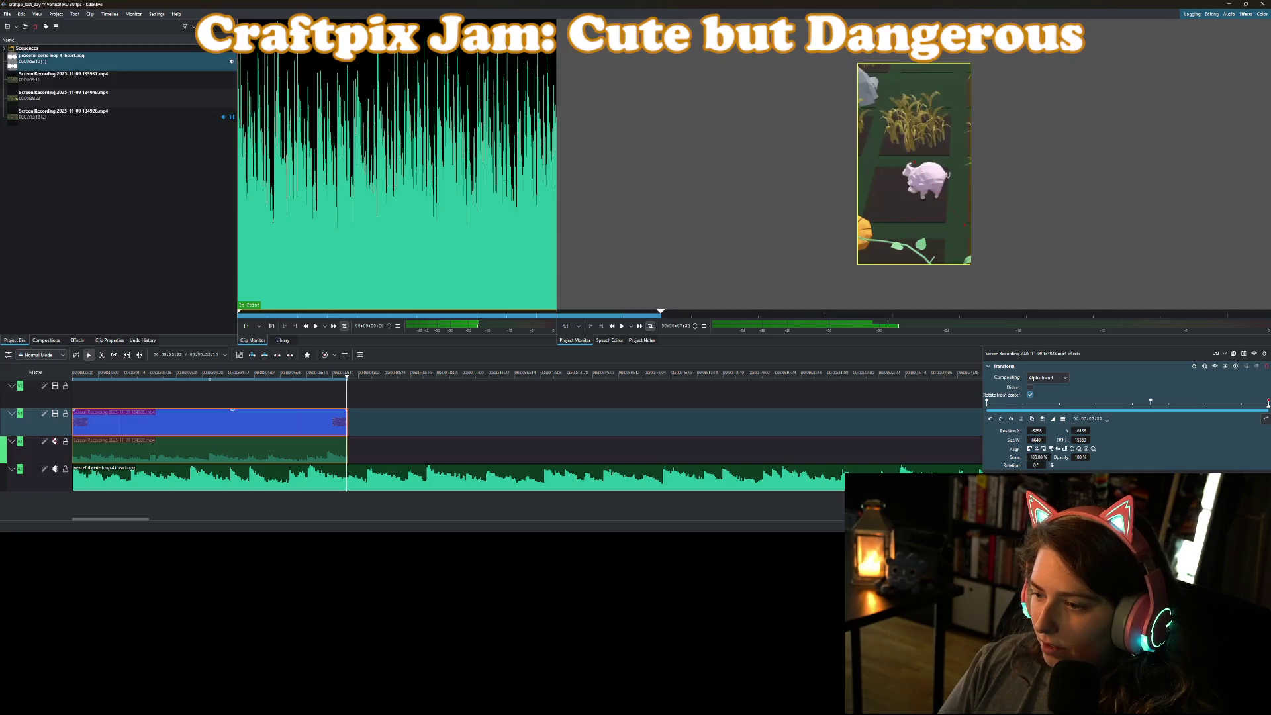
pyautogui.press('Return')
pyautogui.moveTo(887, 198); pyautogui.dragTo(905, 199)
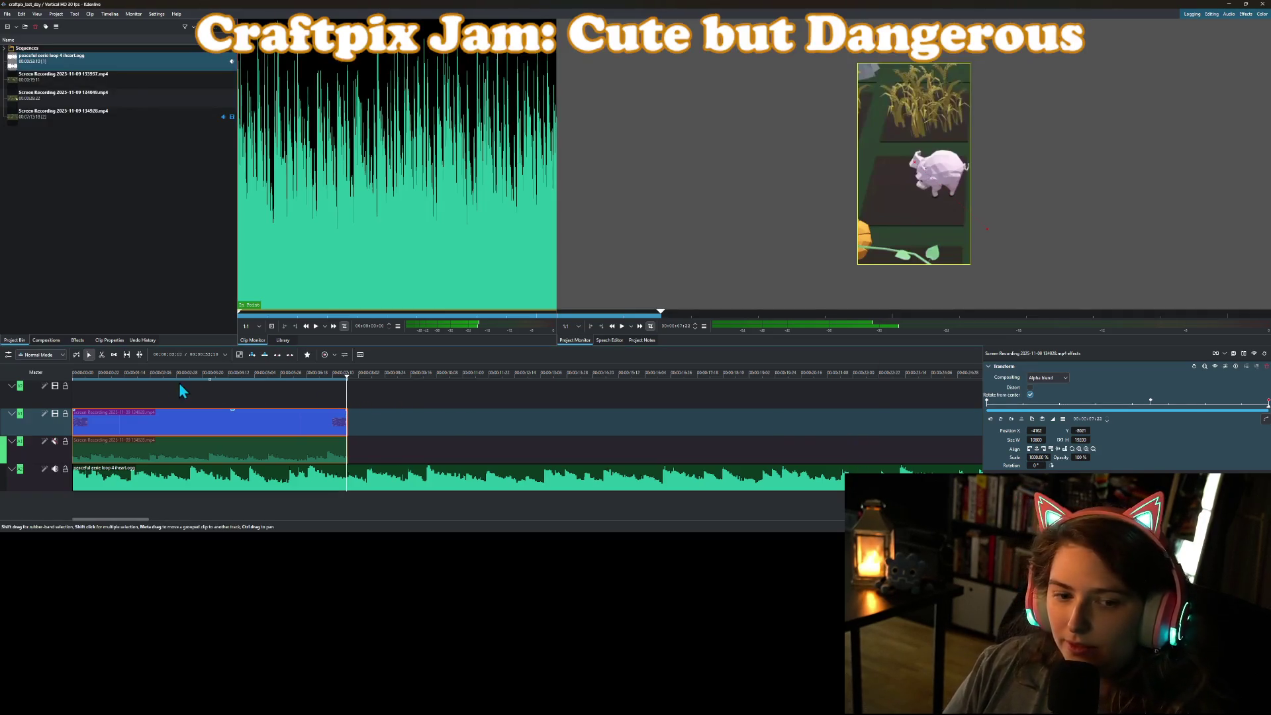
pyautogui.press('Home')
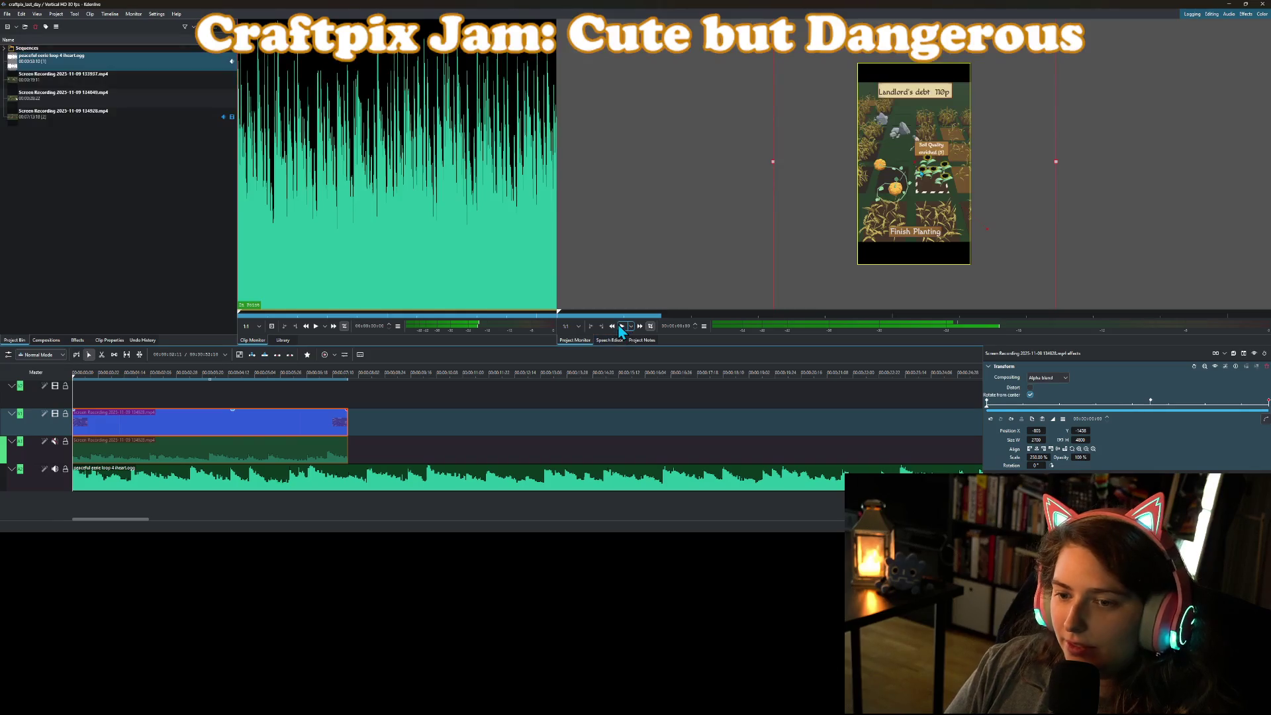
pyautogui.click(621, 324)
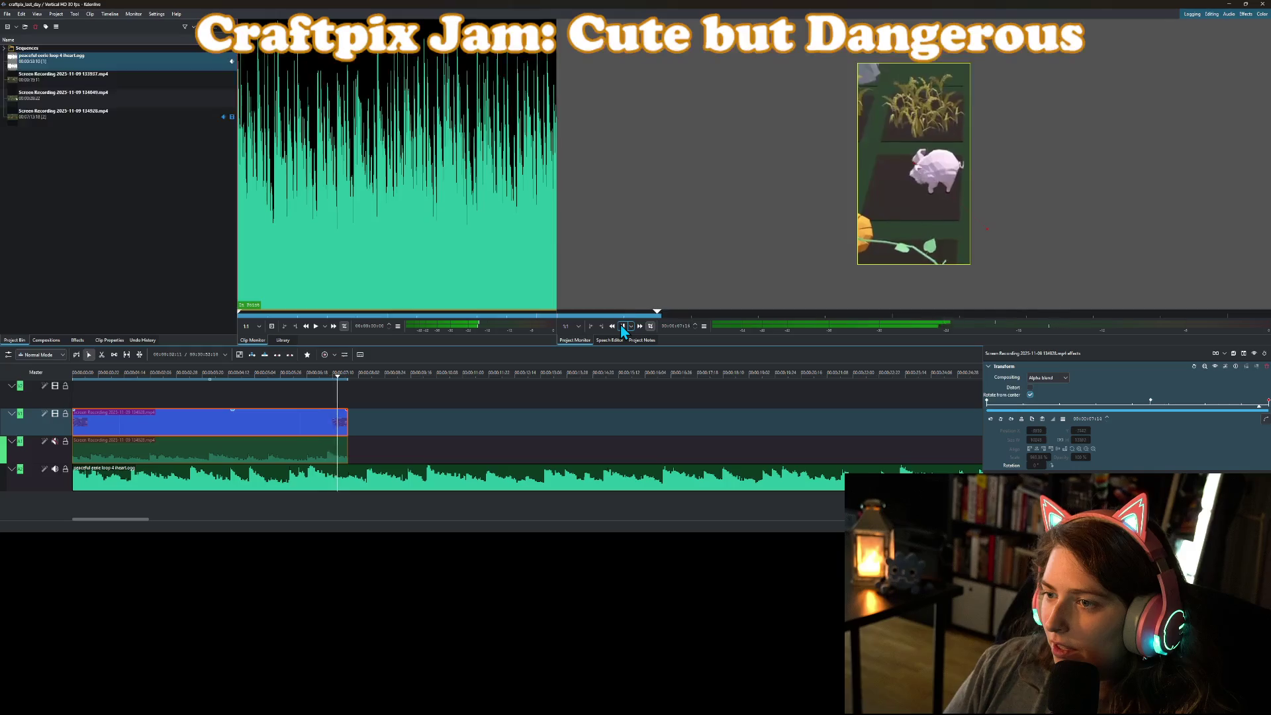
# Cut the music clip at the gameplay clip's end, delete the excess, and scrub through the footage.
pyautogui.click(623, 327)
pyautogui.click(348, 382)
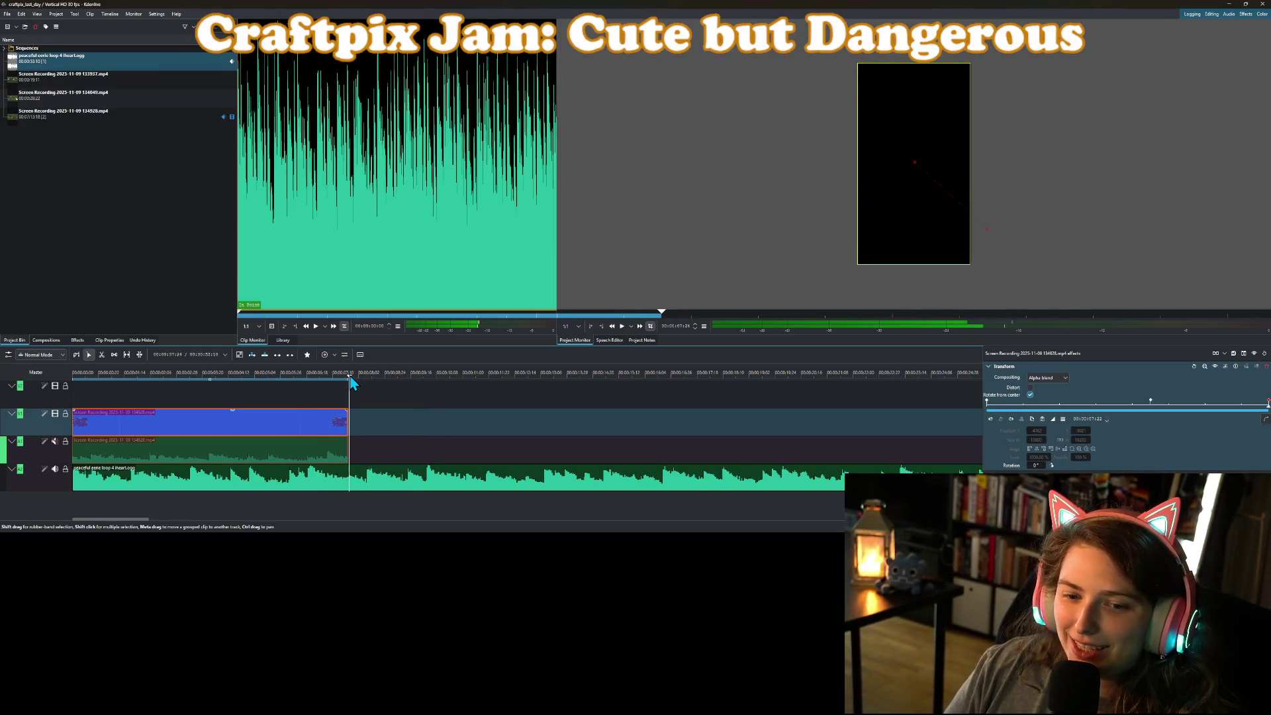
pyautogui.rightClick(388, 468)
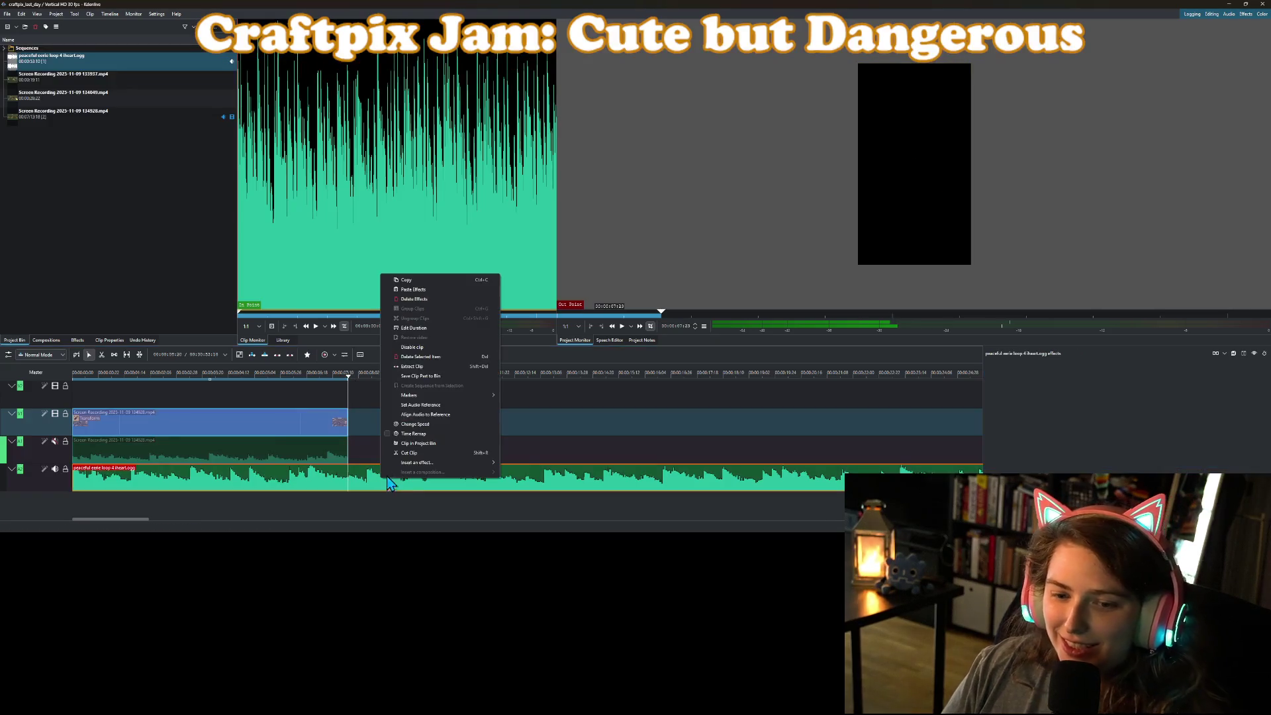
pyautogui.click(406, 446)
pyautogui.press('Delete')
pyautogui.moveTo(278, 373)
pyautogui.mouseDown()
pyautogui.moveTo(227, 373)
pyautogui.moveTo(356, 418)
pyautogui.mouseUp()
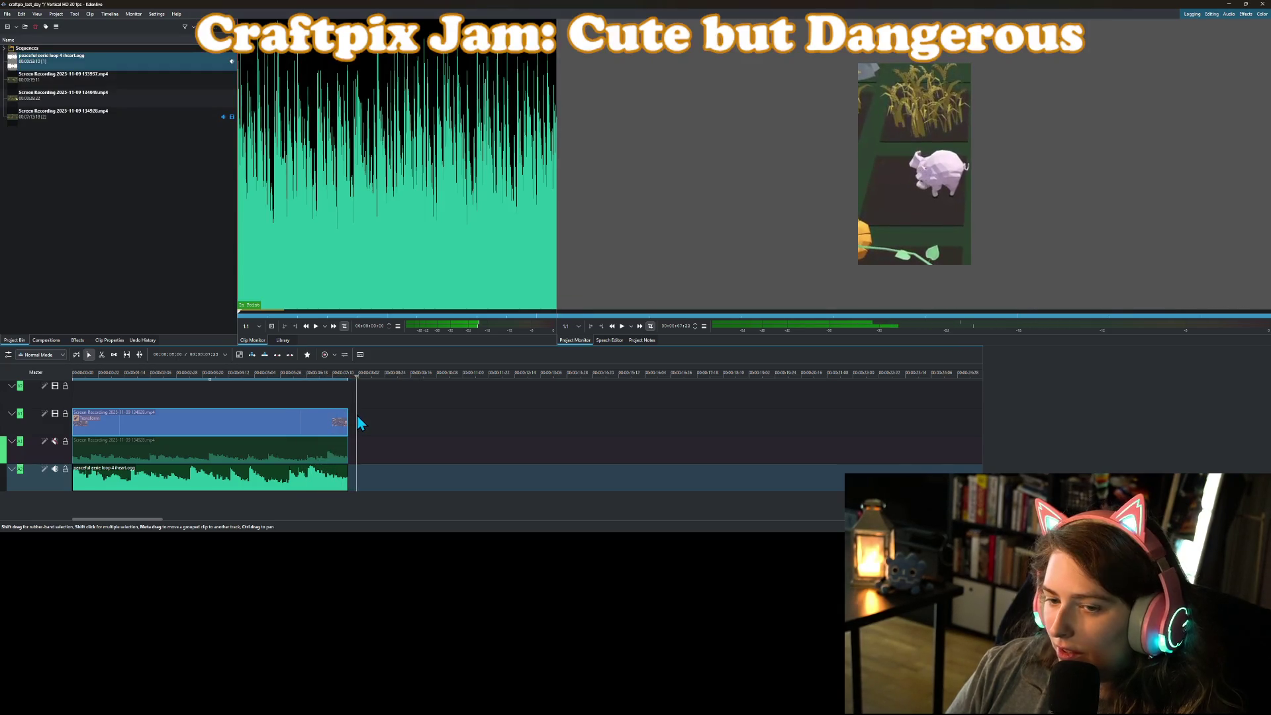
pyautogui.moveTo(276, 374); pyautogui.dragTo(294, 380)
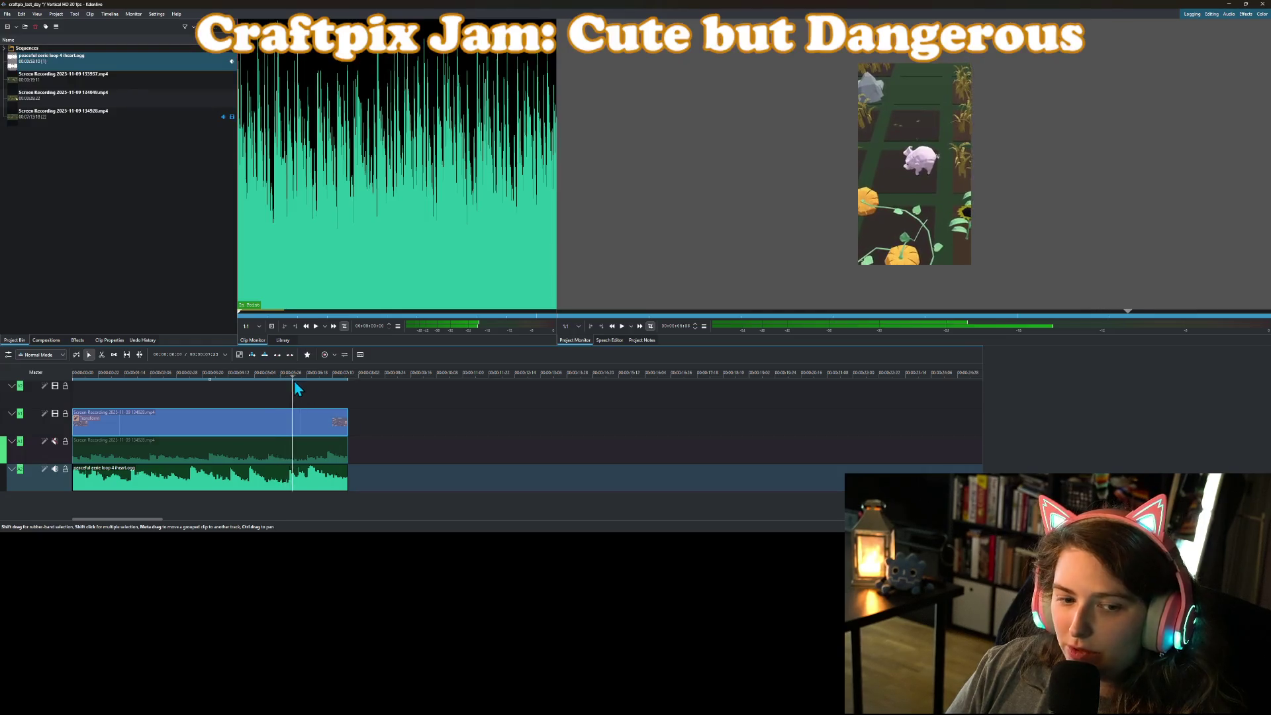
pyautogui.rightClick(39, 474)
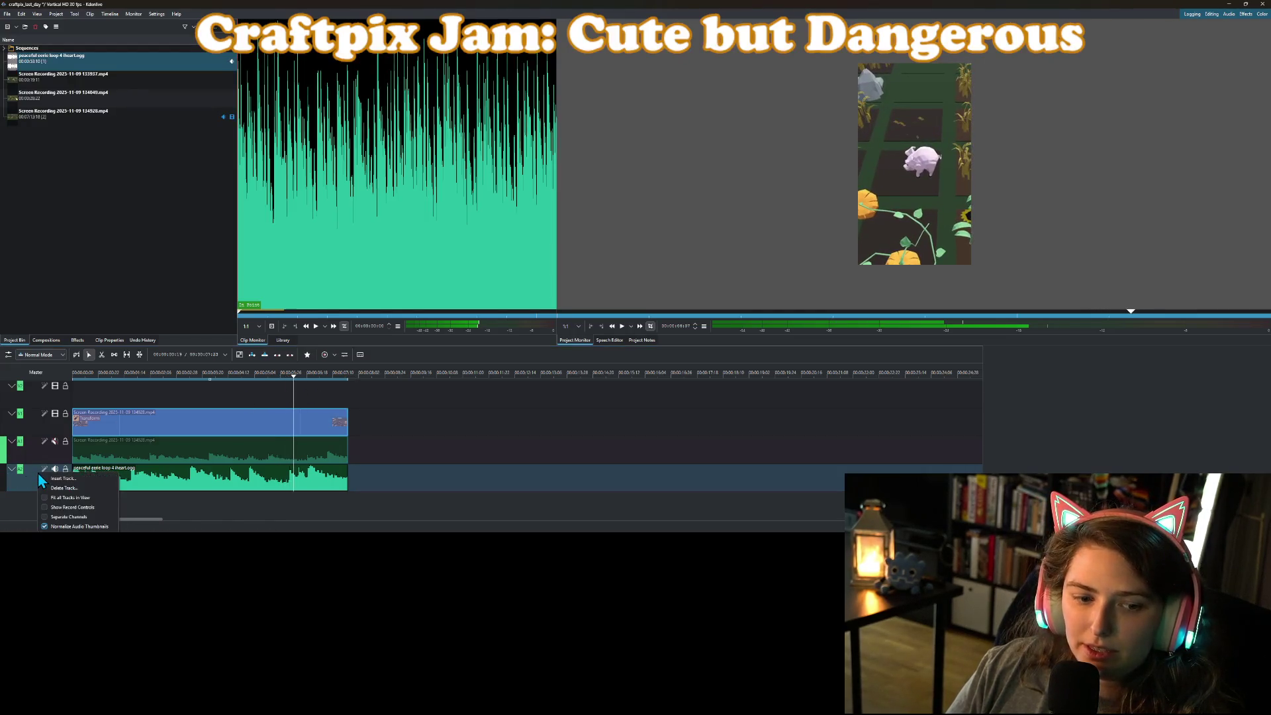
# Insert a new audio track below the A2 music track.
pyautogui.click(63, 478)
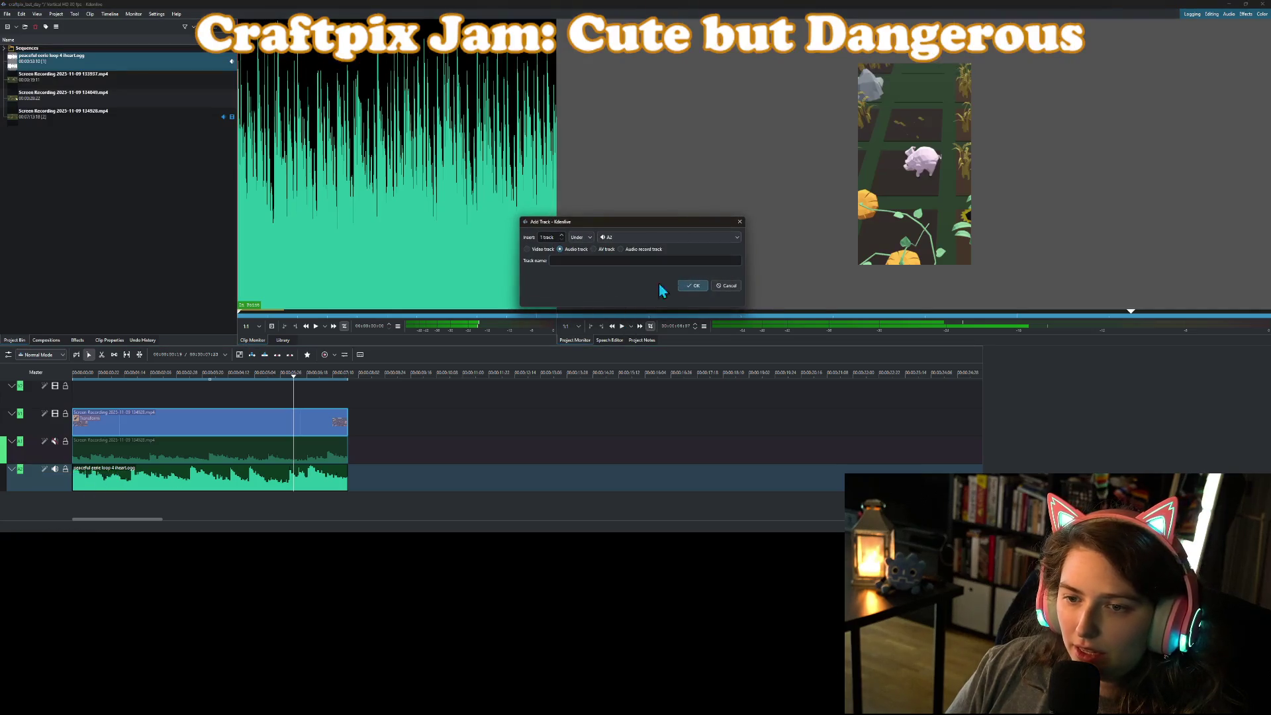
pyautogui.click(692, 286)
pyautogui.click(185, 227)
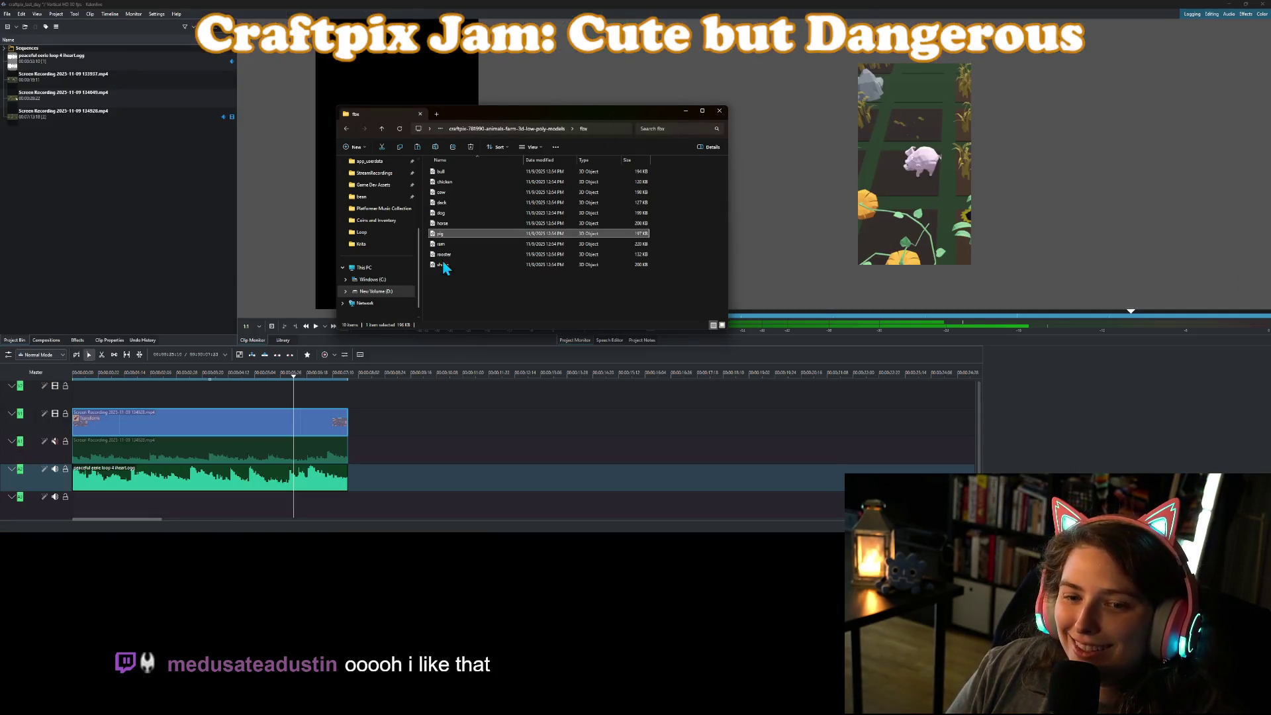
# Browse Game Dev Assets > SFX > pro-sound-collection into the Animal_Impersonations folder.
pyautogui.scroll(3, 371, 232)
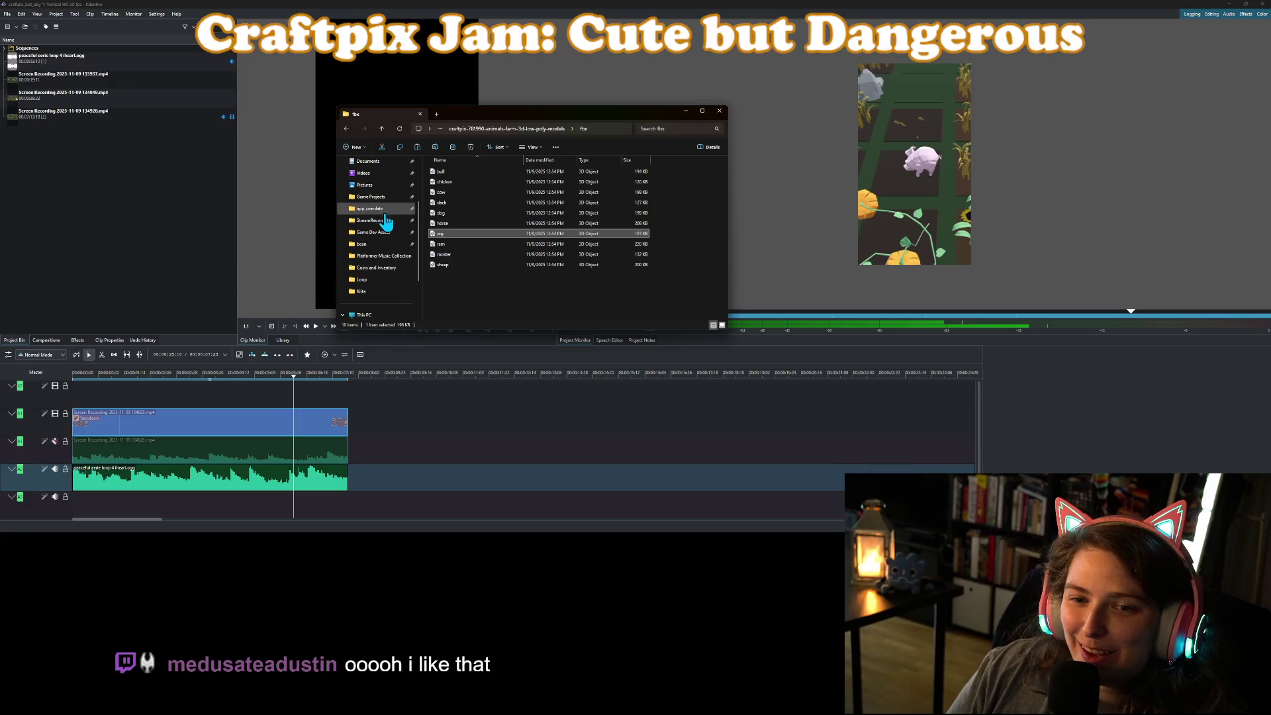
pyautogui.click(373, 232)
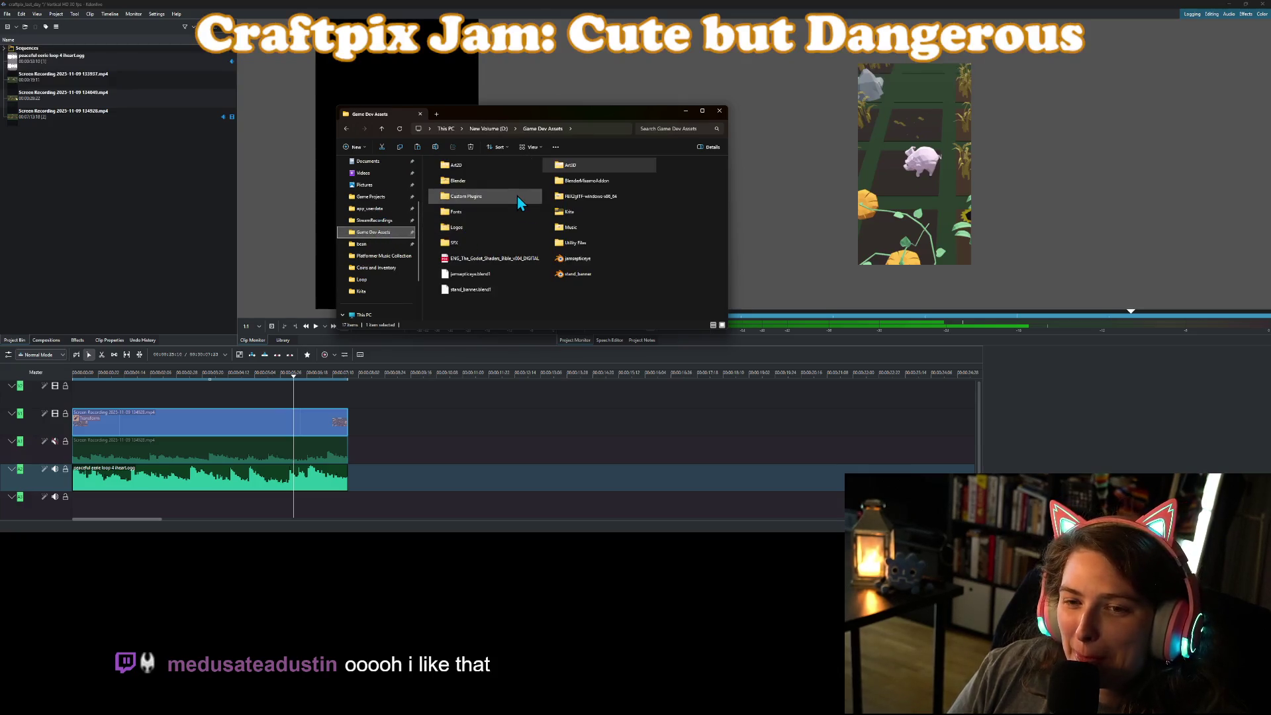
pyautogui.doubleClick(518, 245)
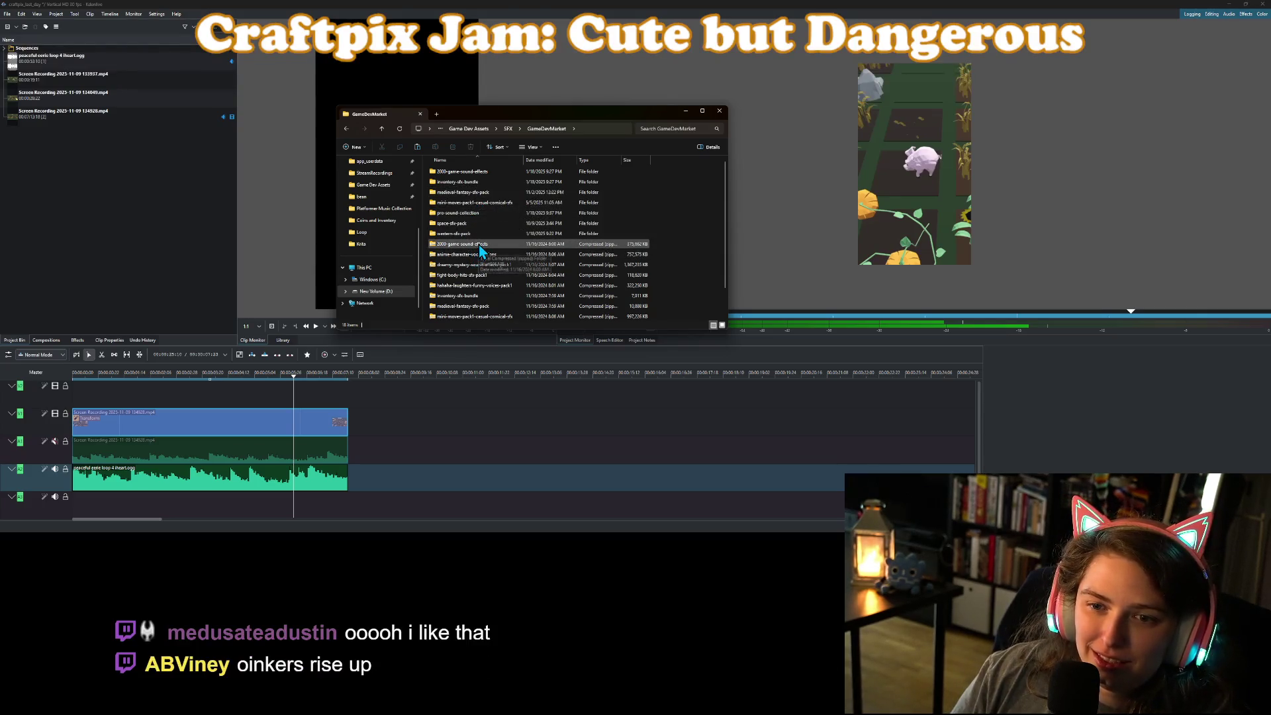
pyautogui.doubleClick(491, 210)
pyautogui.doubleClick(487, 175)
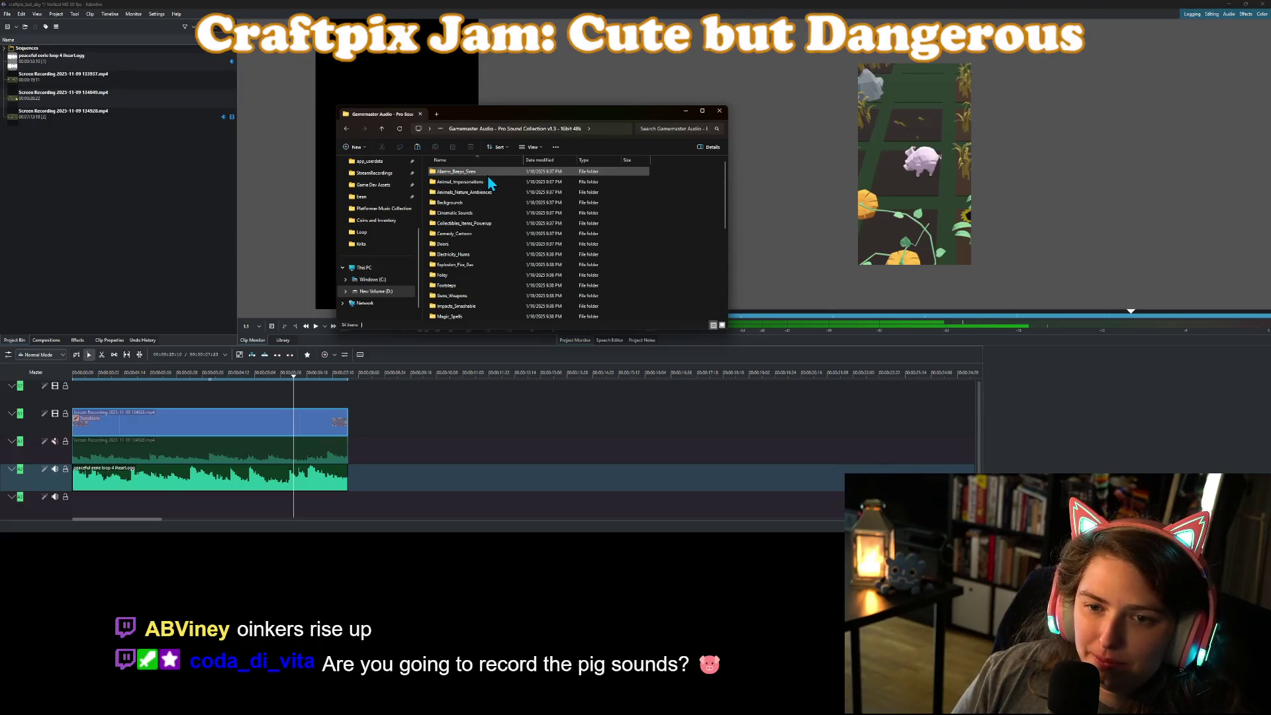
pyautogui.click(470, 192)
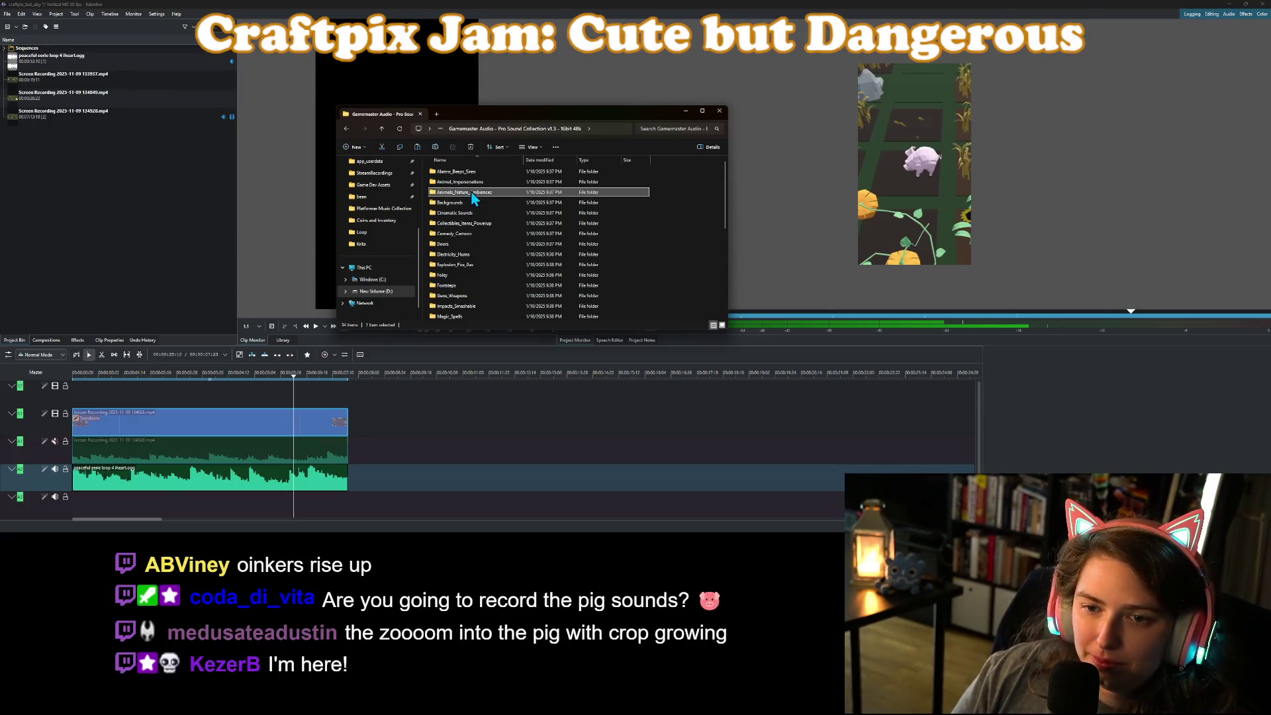
pyautogui.doubleClick(460, 181)
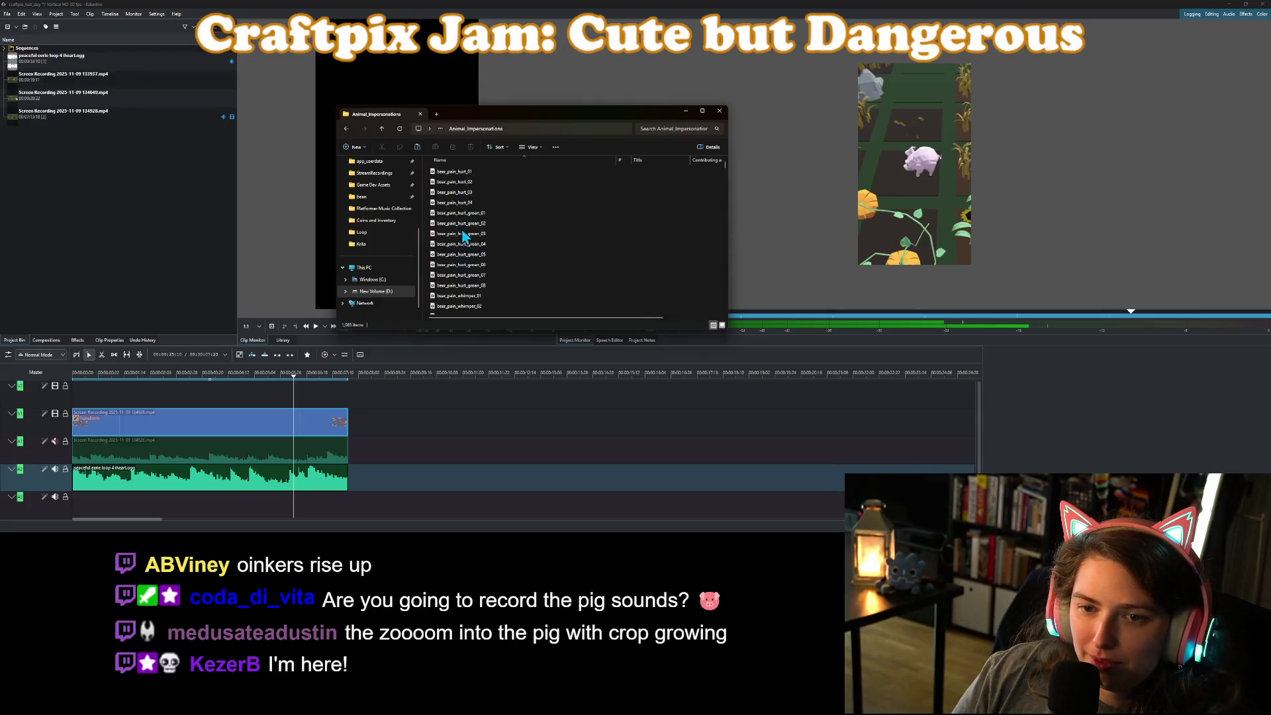
# Scroll down to the pig files and play pig_2_hog_single_01.
pyautogui.scroll(-4, 463, 236)
pyautogui.scroll(-20, 468, 240)
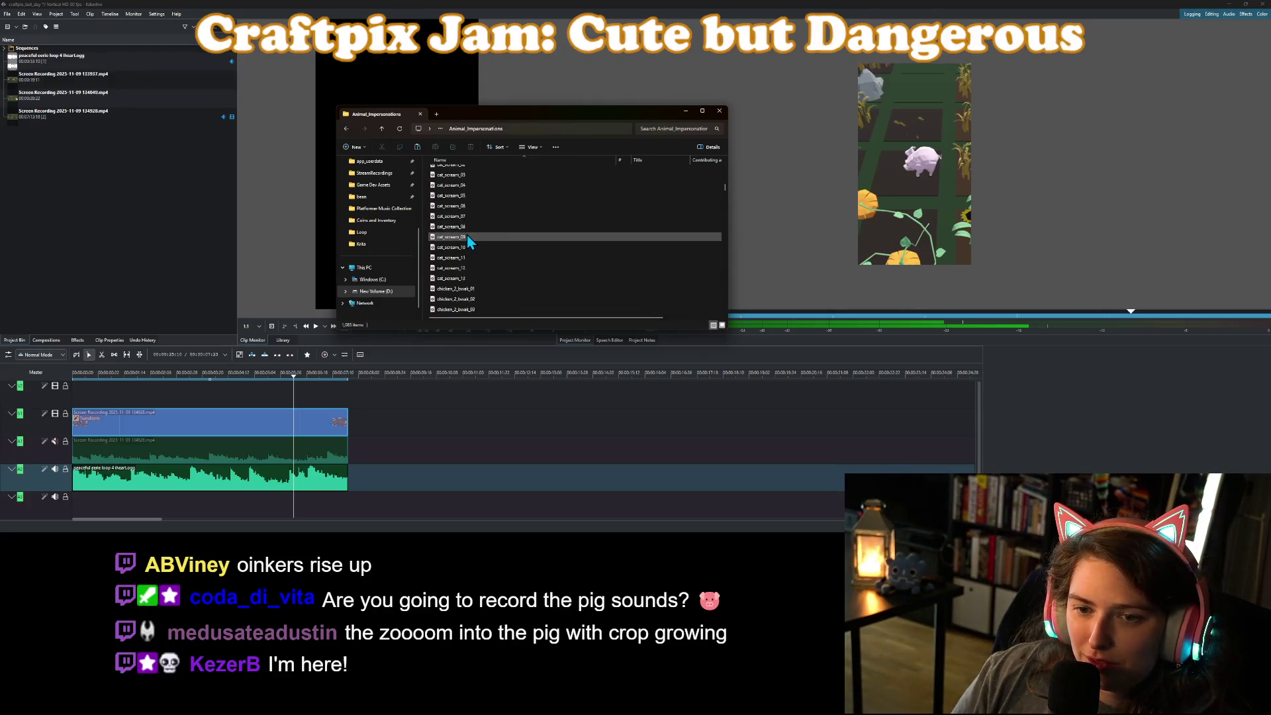
pyautogui.scroll(-15, 510, 295)
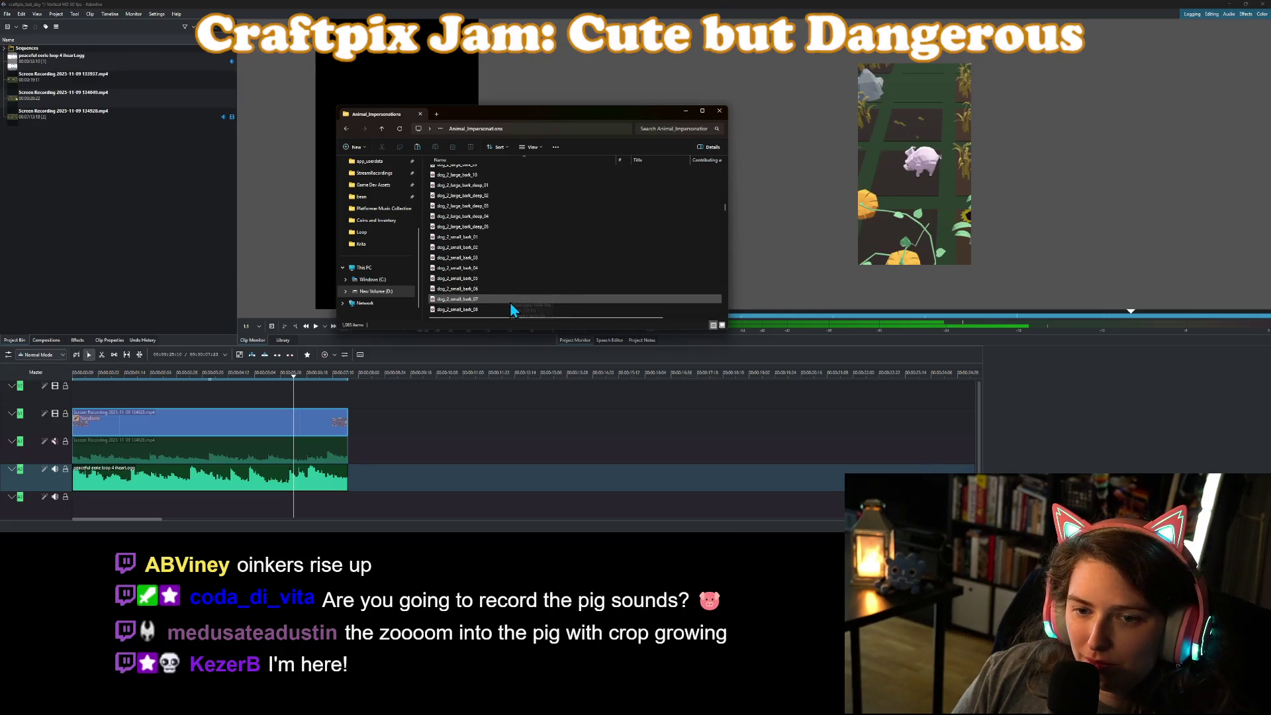
pyautogui.scroll(-20, 476, 271)
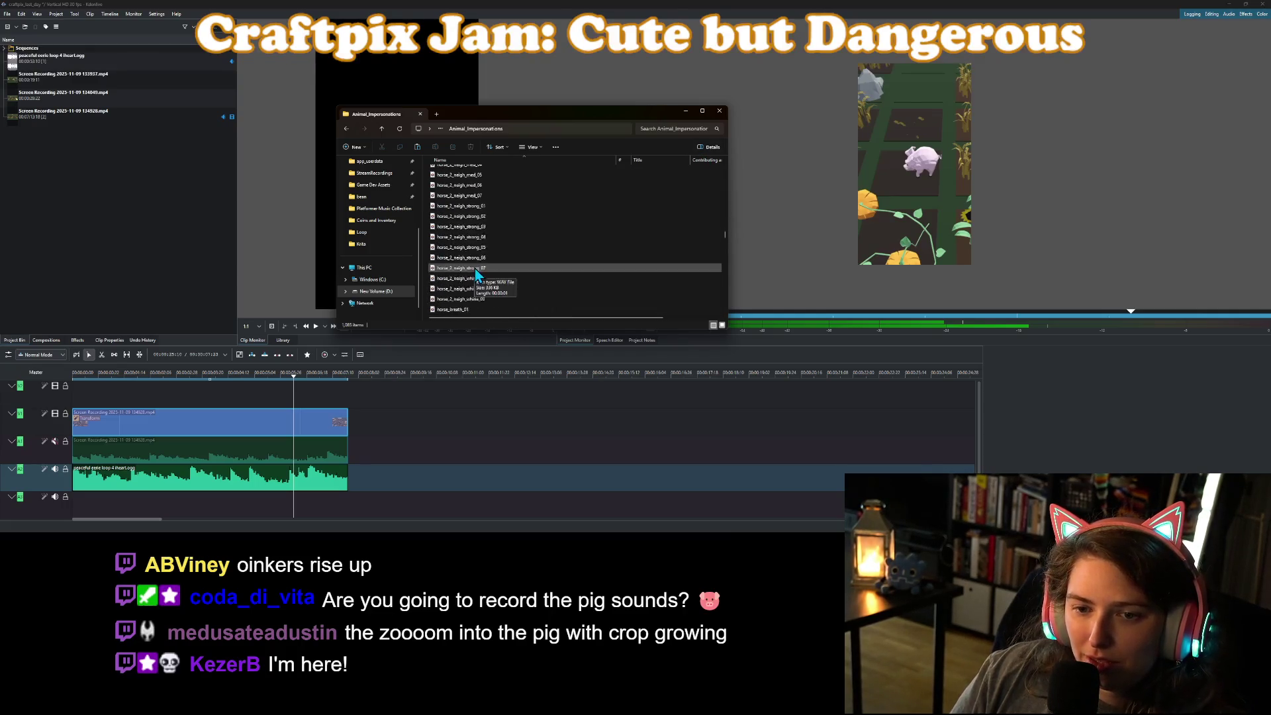
pyautogui.scroll(-2, 468, 268)
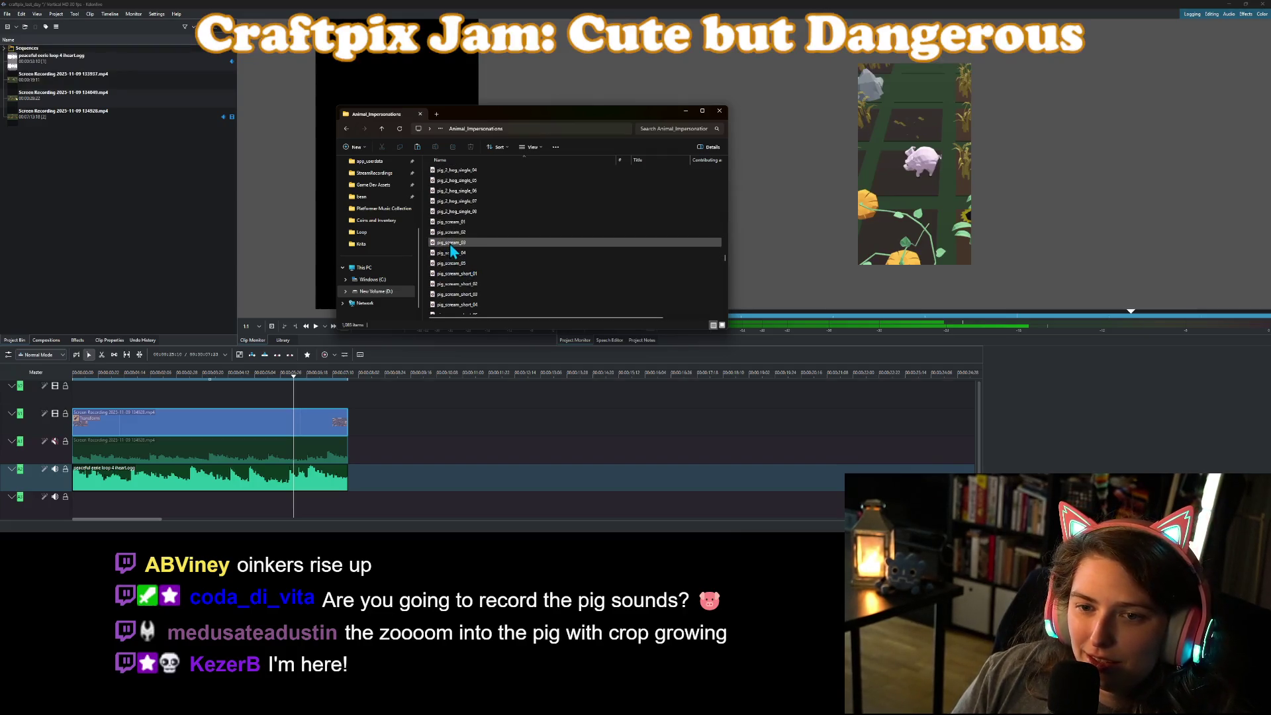
pyautogui.scroll(5, 452, 245)
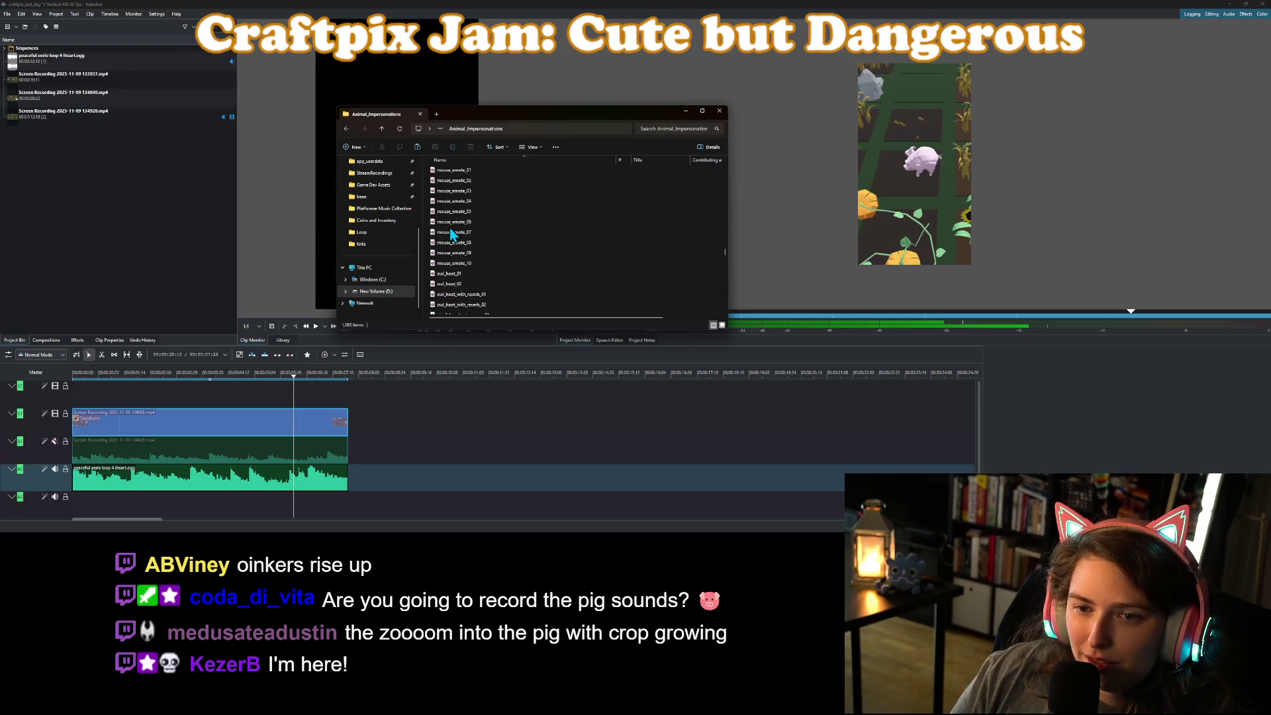
pyautogui.scroll(-3, 464, 245)
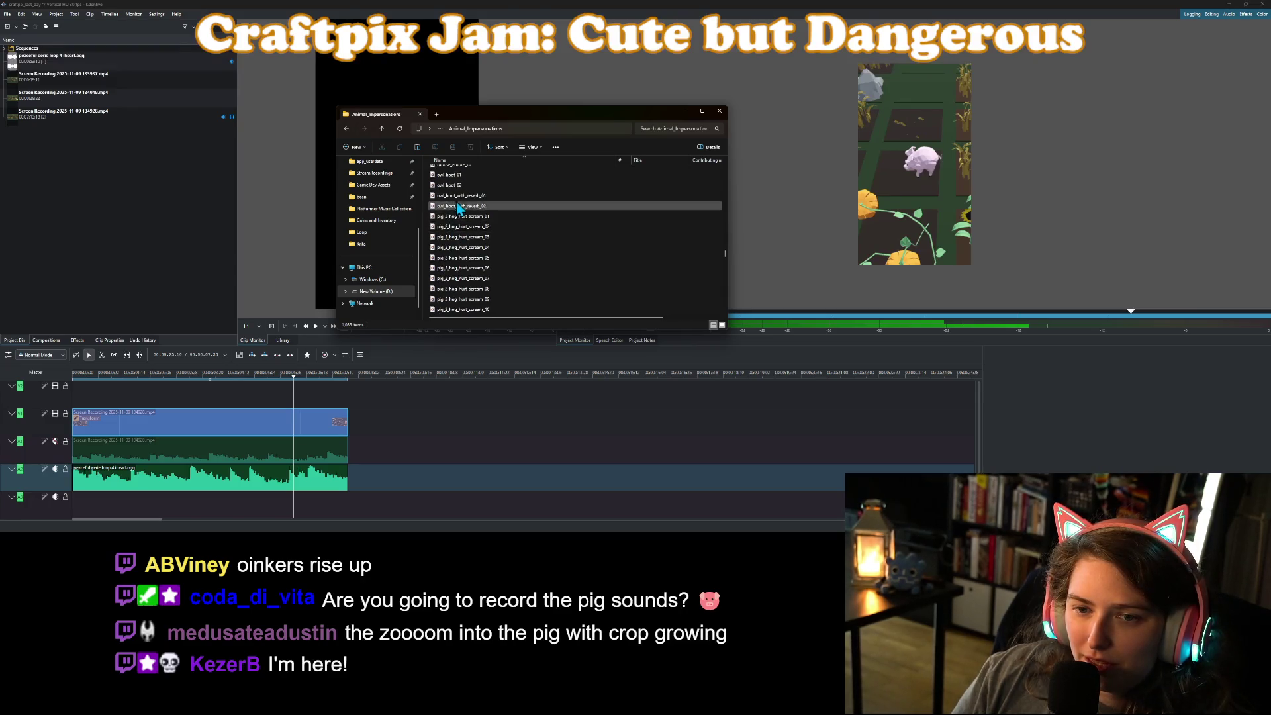
pyautogui.scroll(-6, 475, 250)
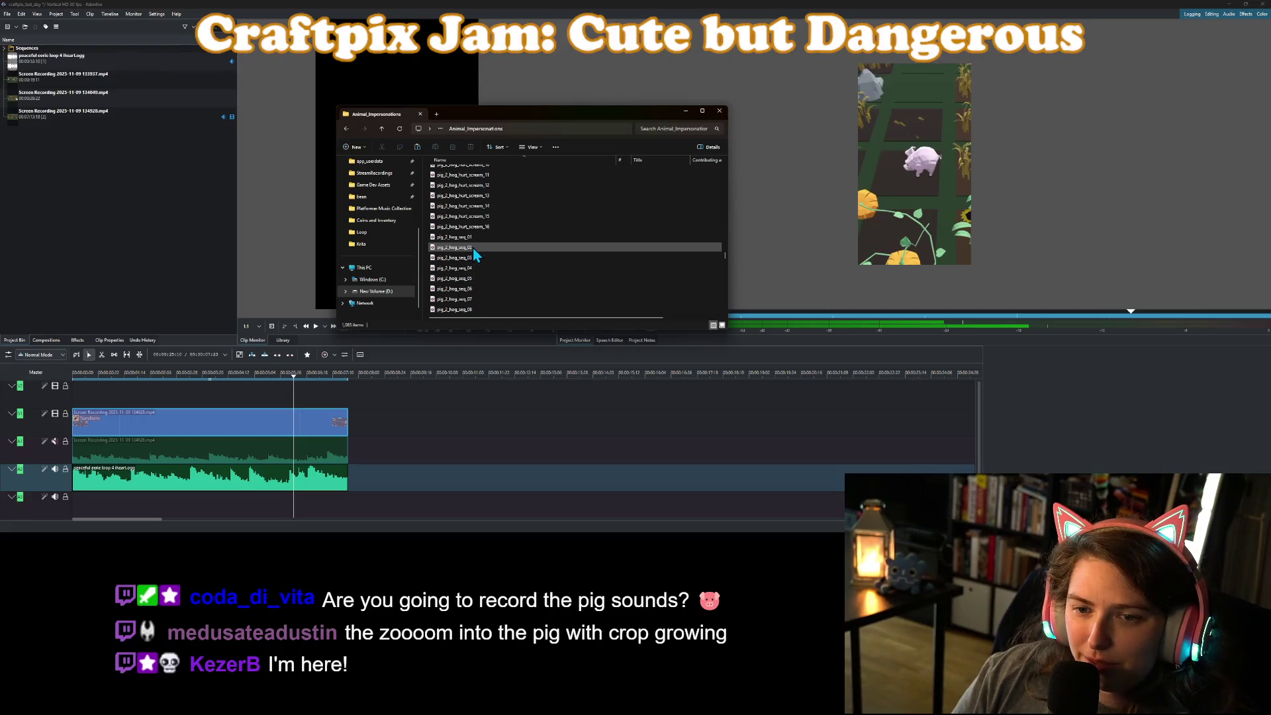
pyautogui.scroll(-3, 460, 219)
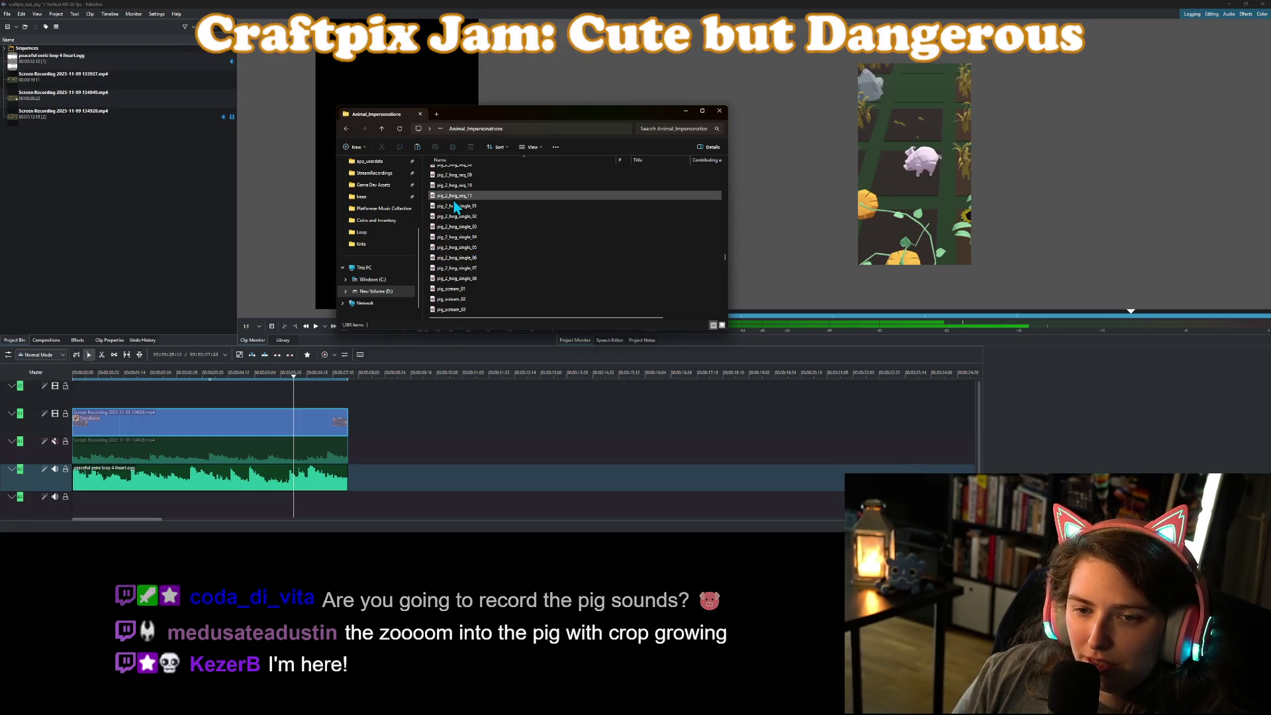
pyautogui.doubleClick(453, 208)
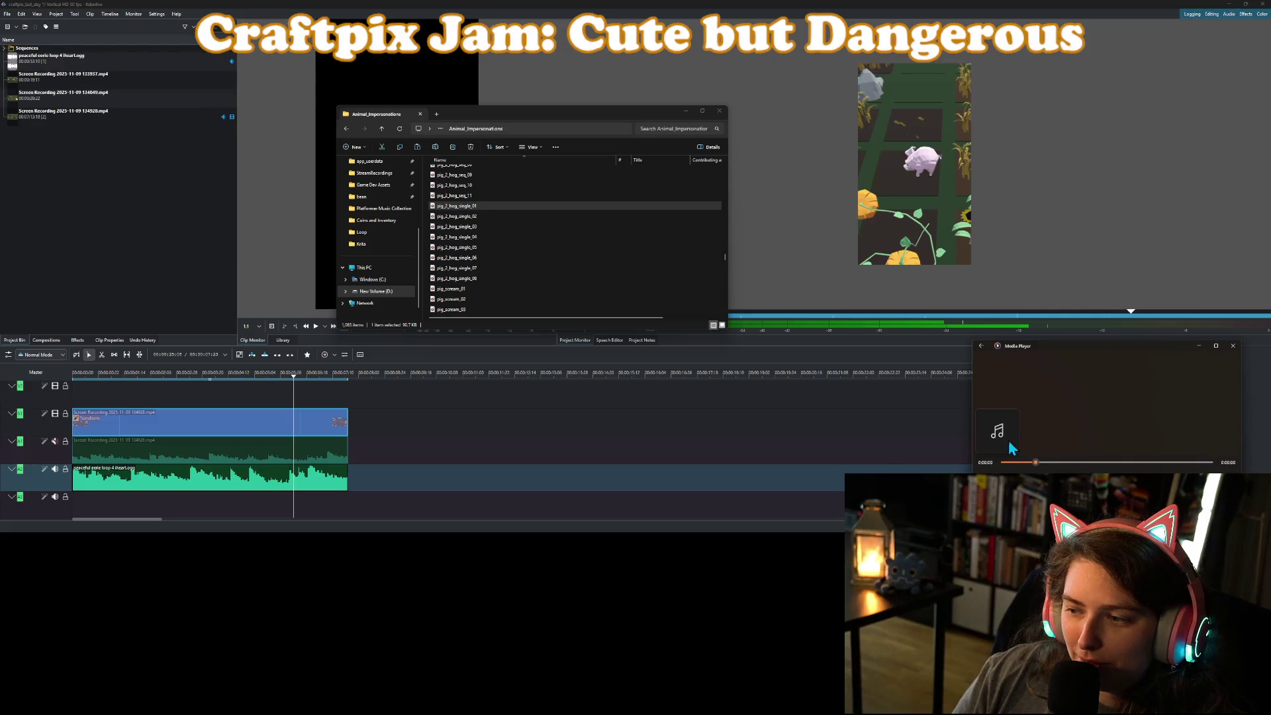
# Preview pig_2_hog_single_02, pig_2_hog_single_08, and pig_scream_short_04 and _03 in Media Player.
pyautogui.doubleClick(501, 215)
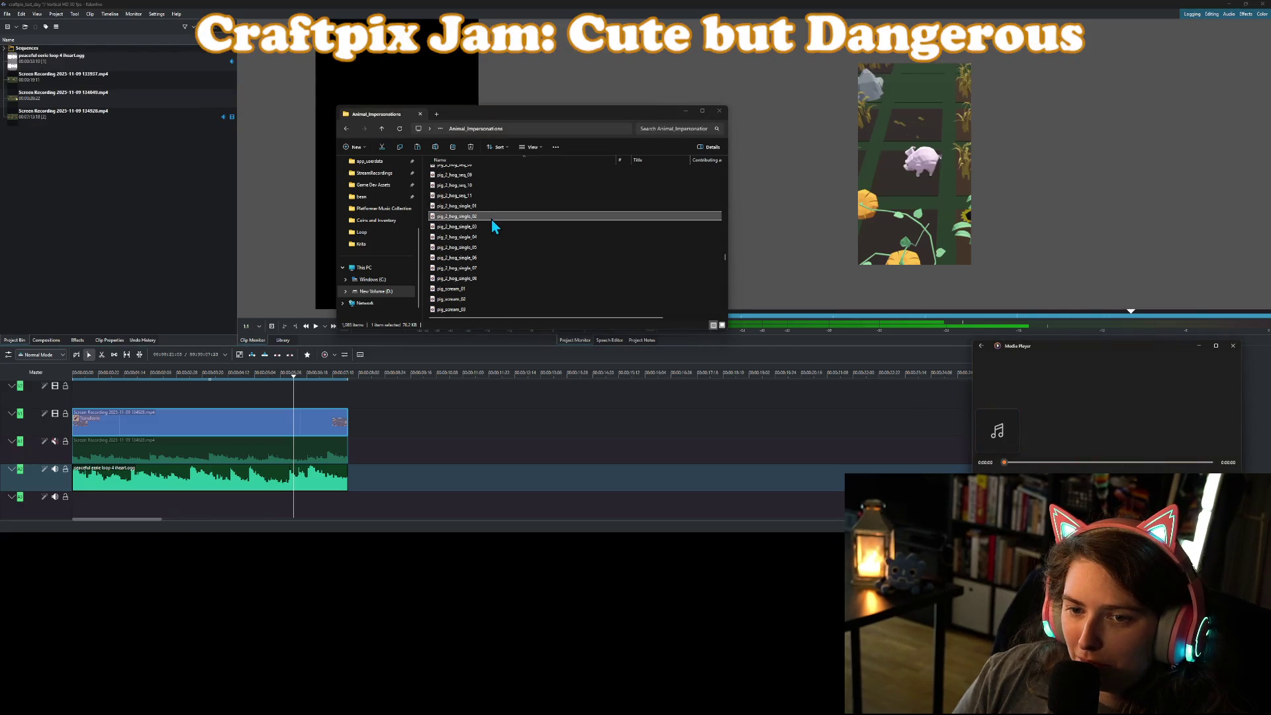
pyautogui.doubleClick(490, 279)
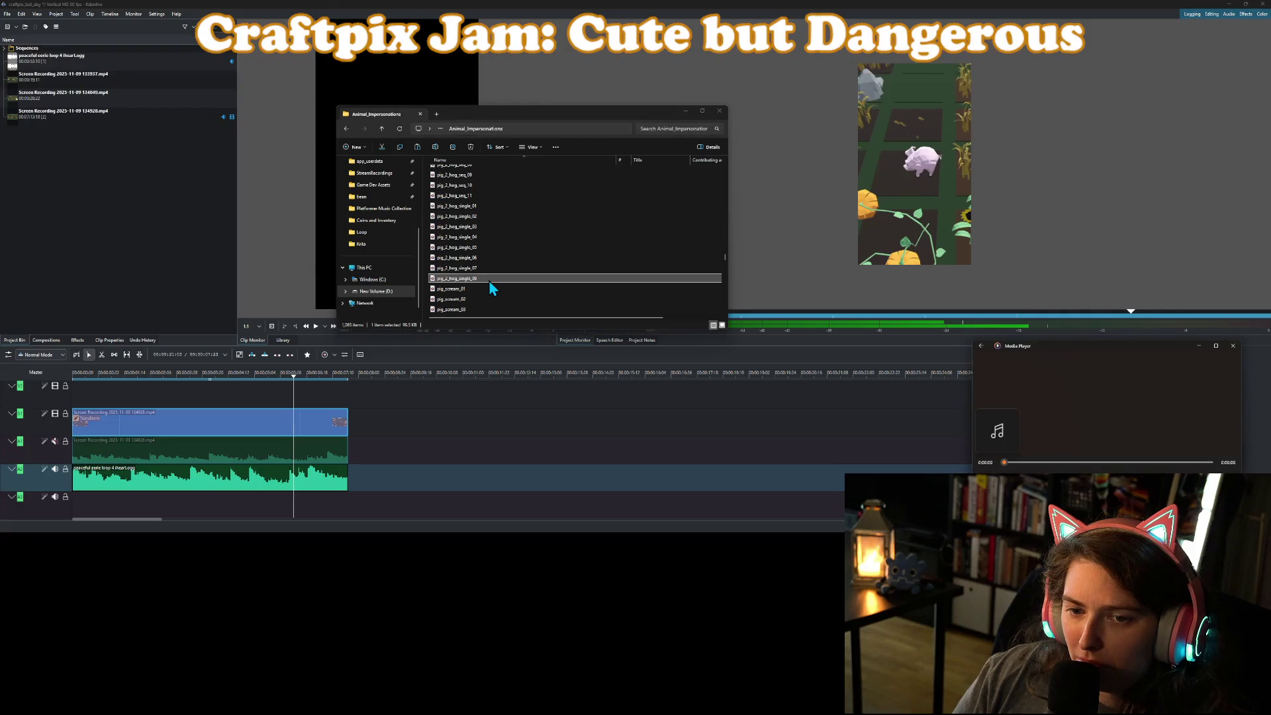
pyautogui.scroll(-3, 488, 279)
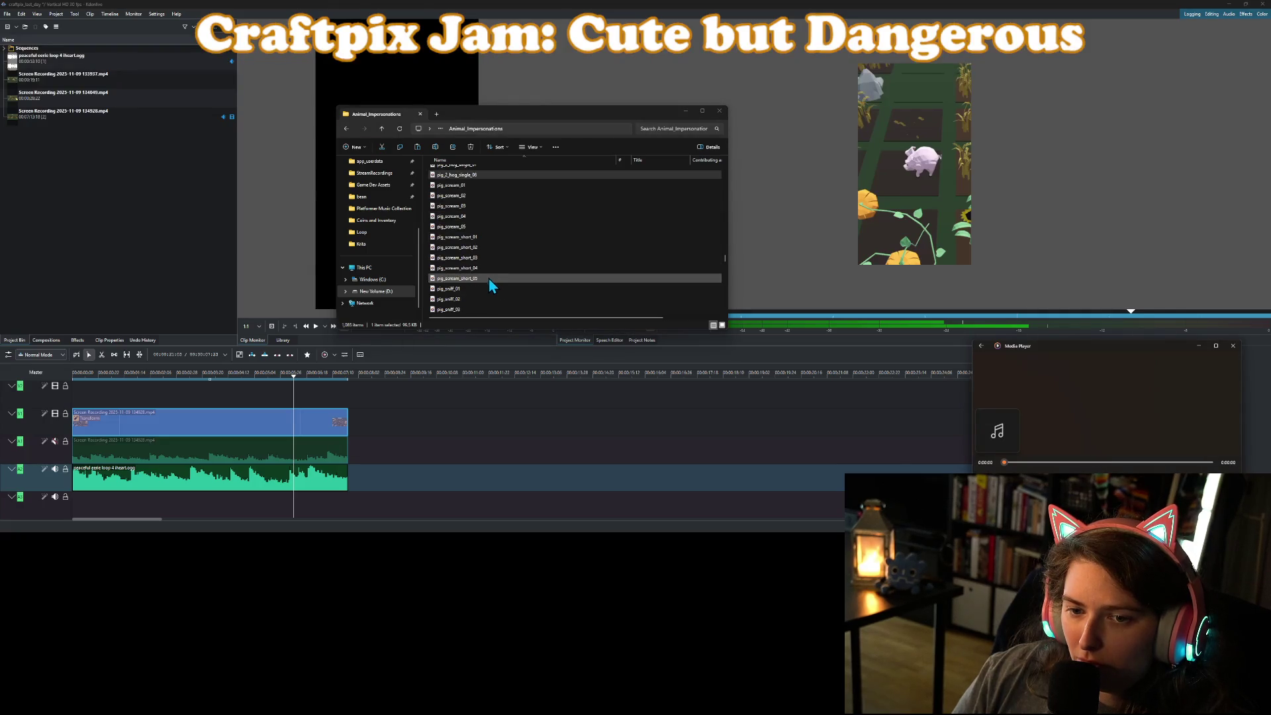
pyautogui.doubleClick(479, 267)
pyautogui.doubleClick(482, 256)
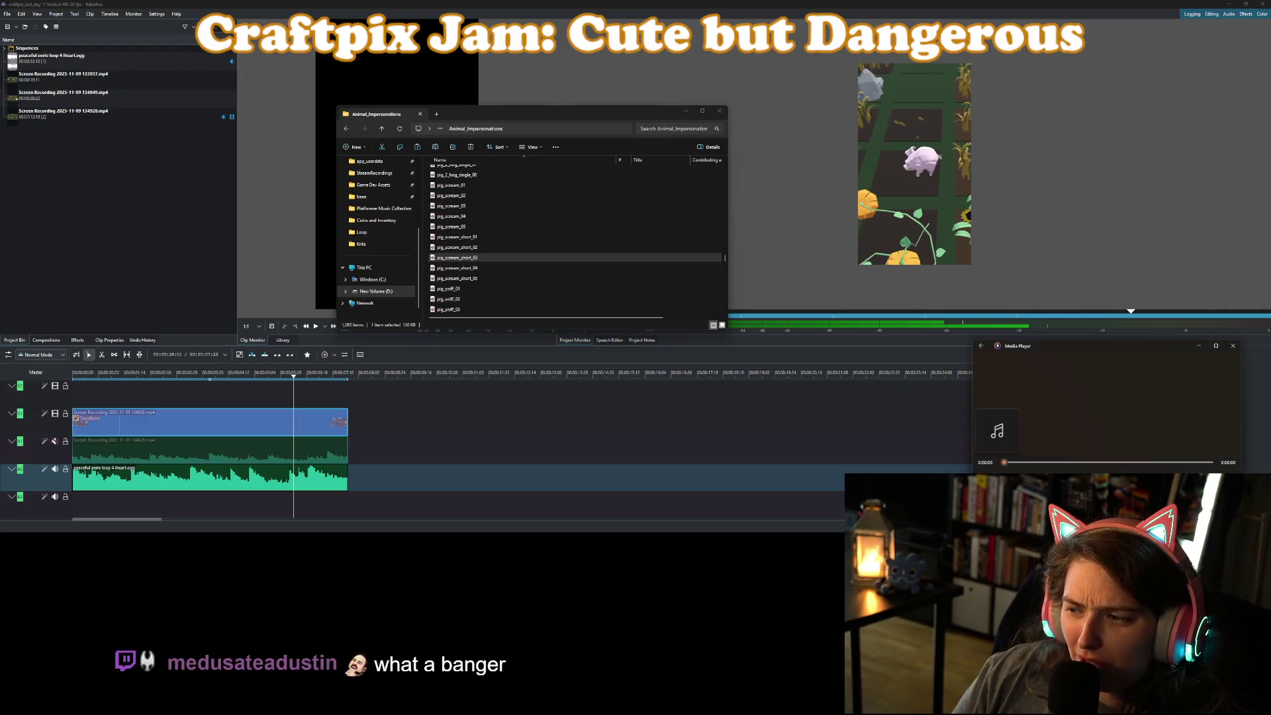
pyautogui.moveTo(1189, 467)
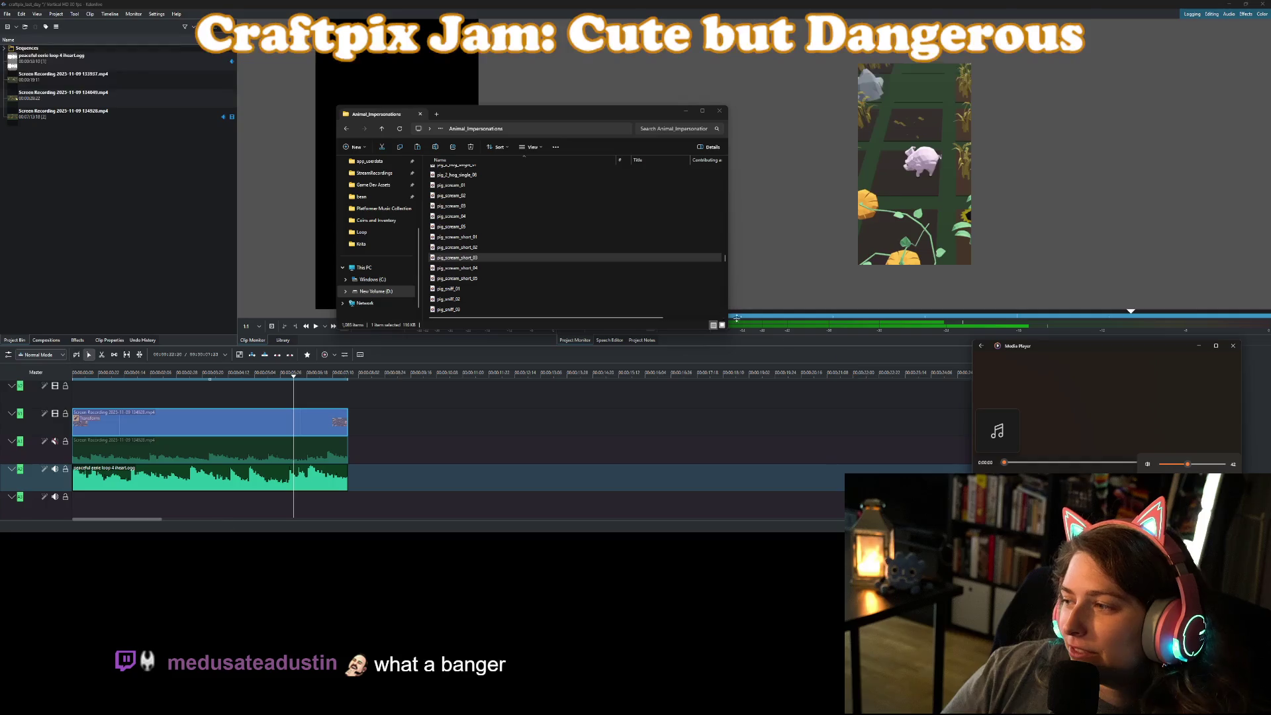
# Listen to the pig_sniff sounds 01 through 05 one after another.
pyautogui.scroll(-1, 620, 298)
pyautogui.scroll(-1, 479, 261)
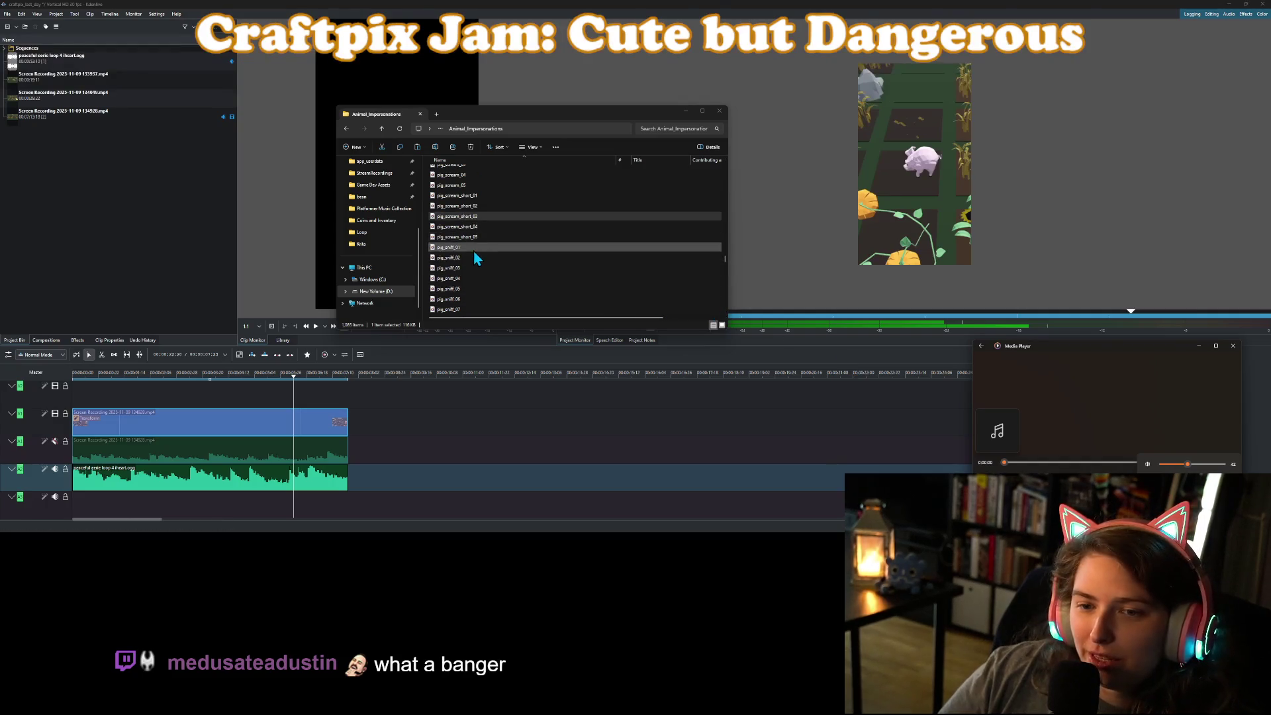
pyautogui.click(469, 247)
pyautogui.doubleClick(471, 250)
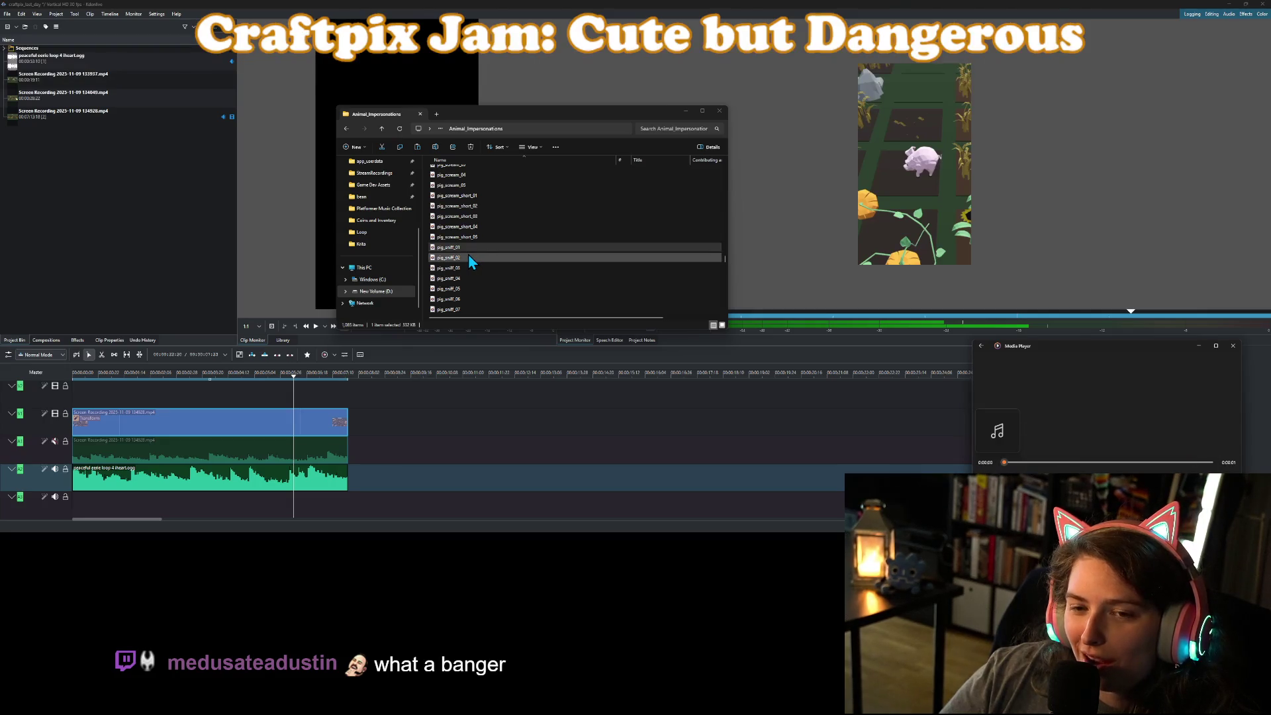
pyautogui.click(469, 257)
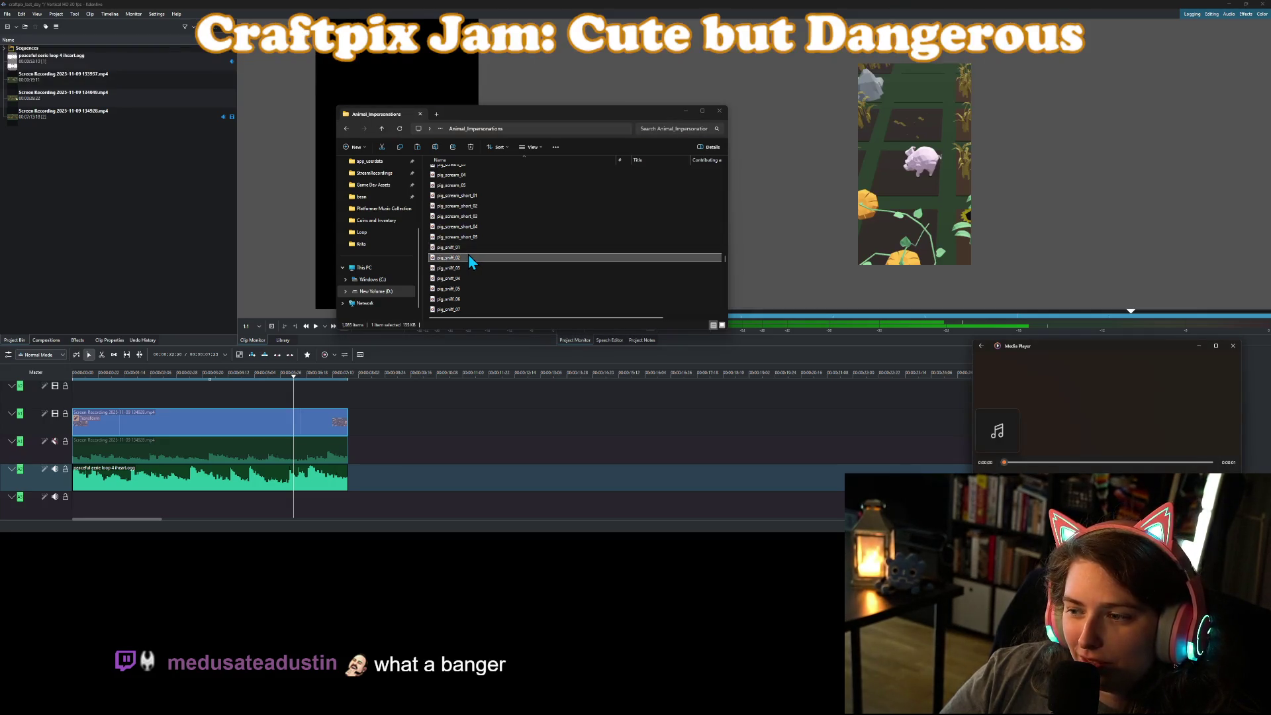
pyautogui.doubleClick(458, 267)
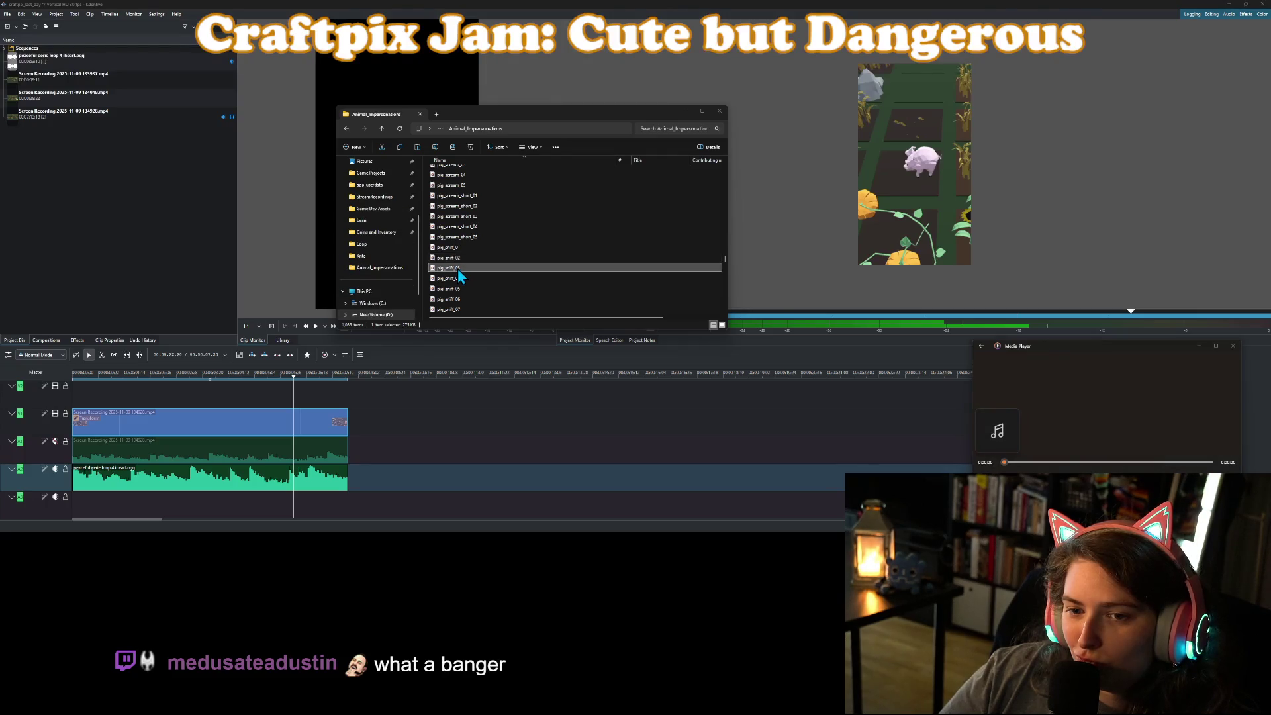
pyautogui.doubleClick(464, 278)
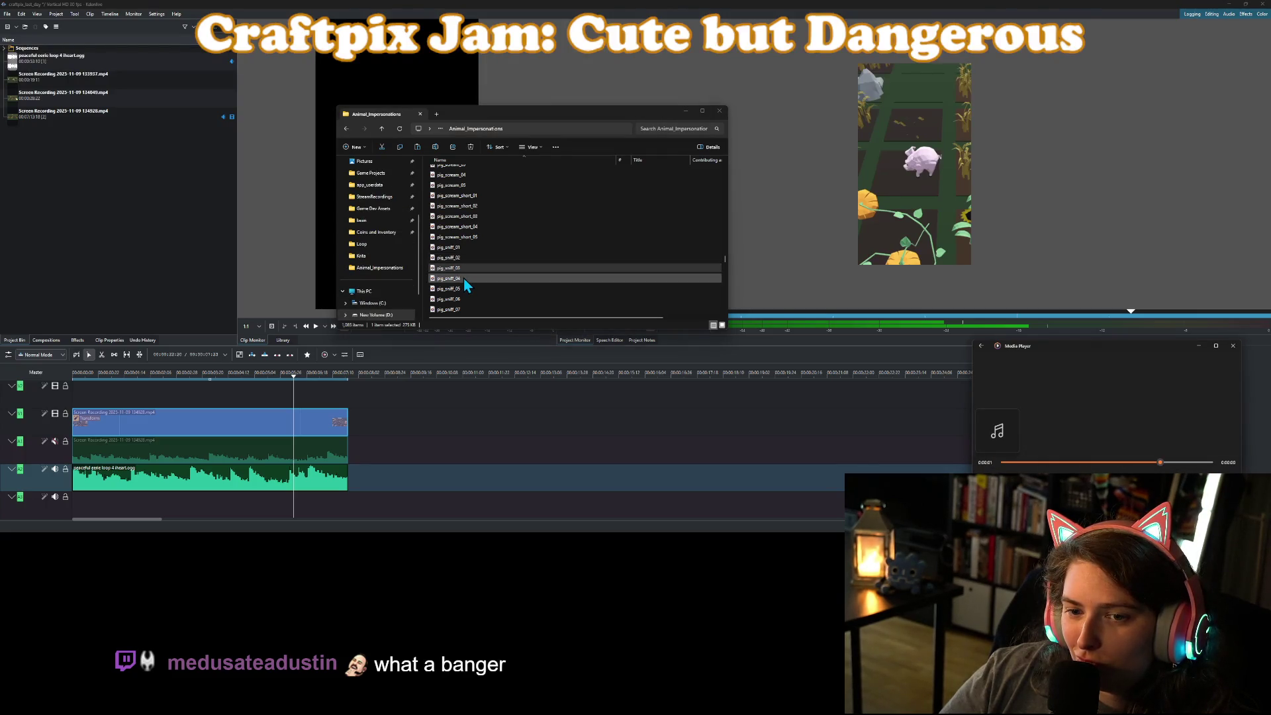
pyautogui.click(463, 278)
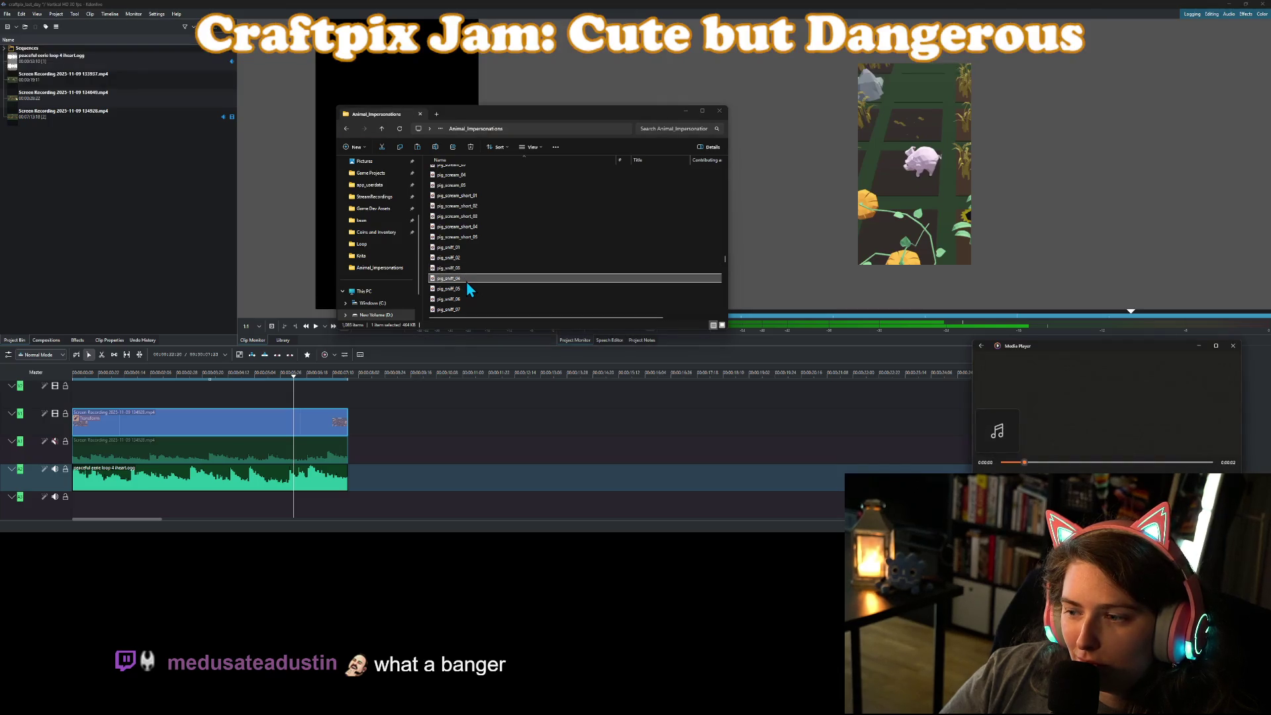
pyautogui.doubleClick(466, 292)
# Try pig_sniff_deep_01 and _02, replay sniffs 02 and 01, then drag pig_sniff_01 into Kdenlive.
pyautogui.scroll(-1, 466, 291)
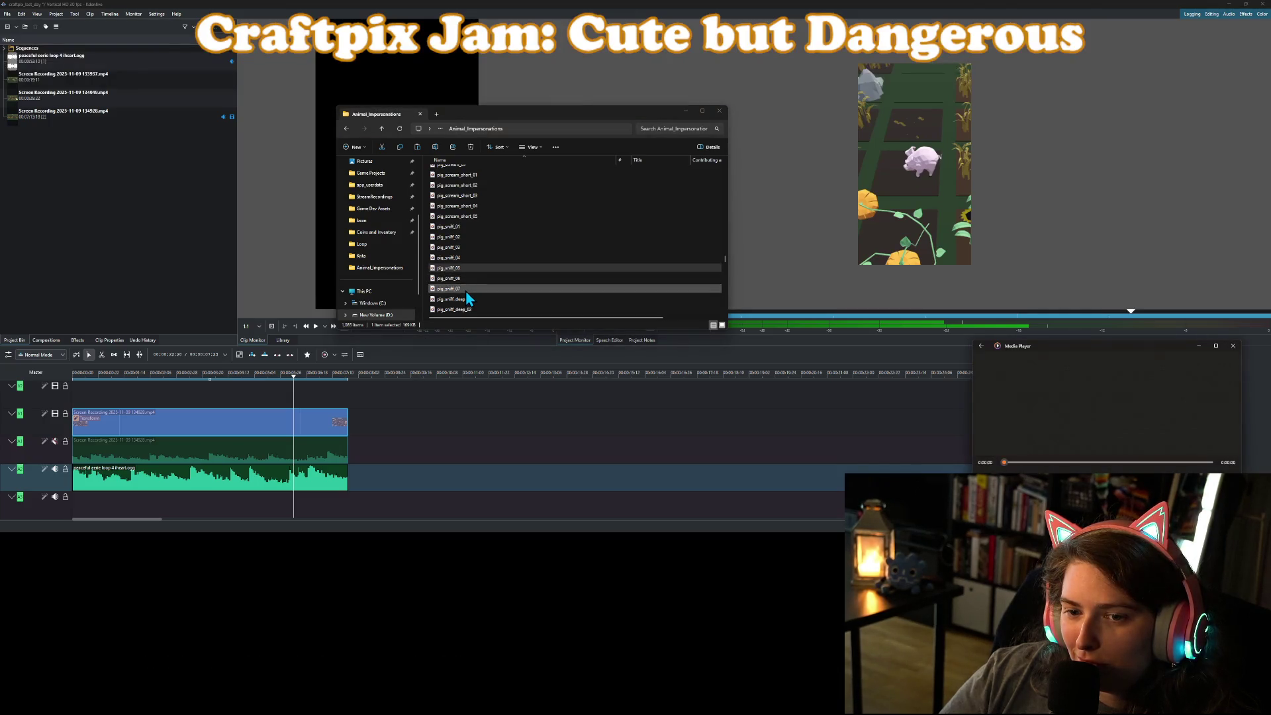
pyautogui.scroll(-1, 466, 292)
pyautogui.doubleClick(471, 280)
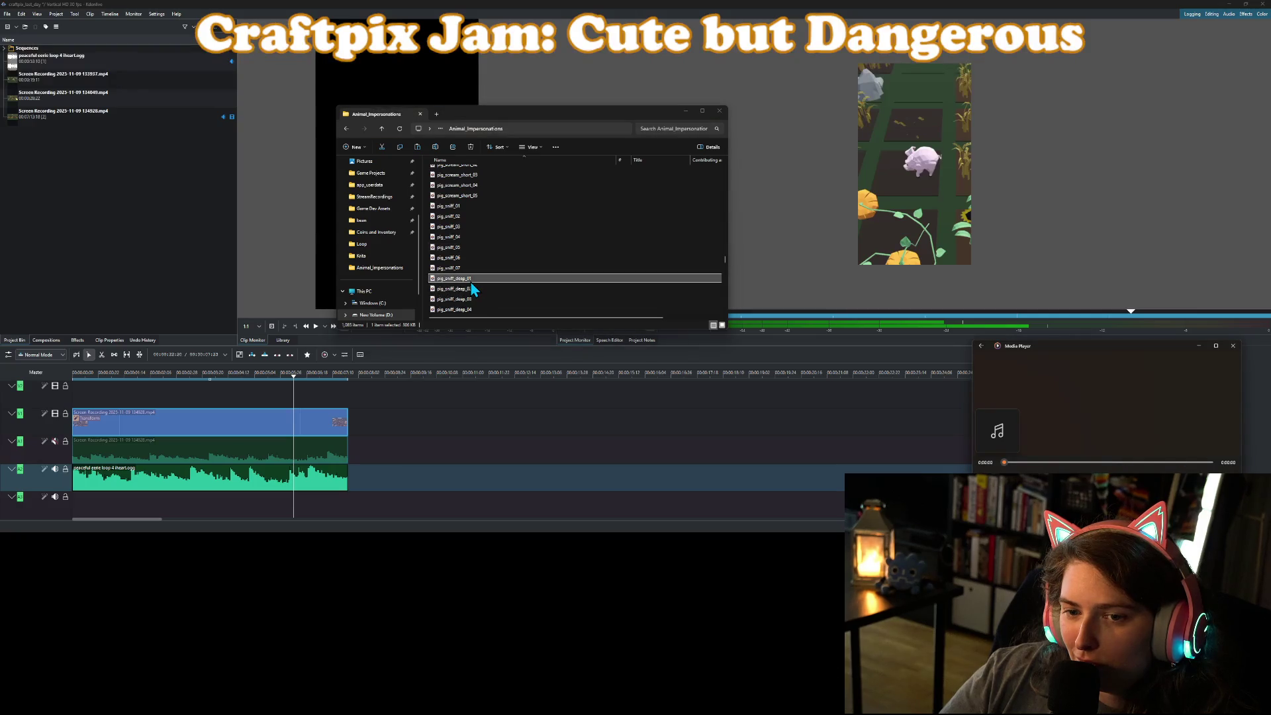
pyautogui.doubleClick(472, 289)
pyautogui.scroll(-3, 480, 296)
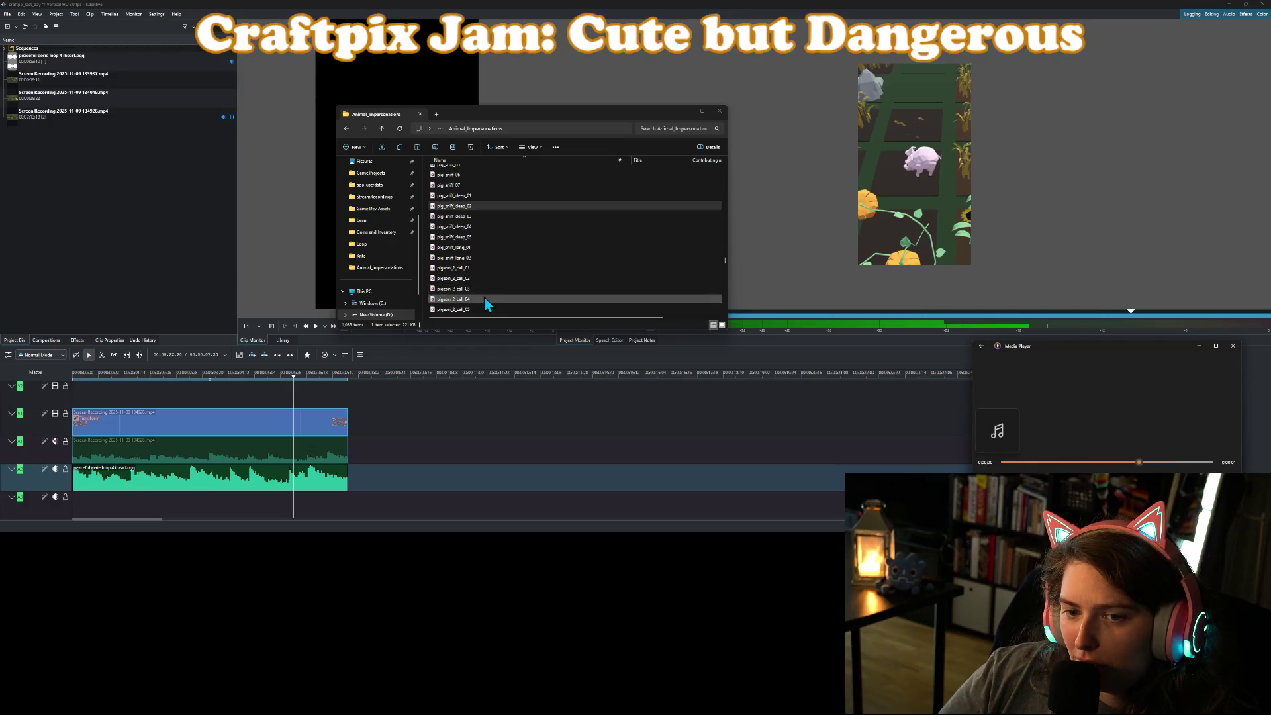
pyautogui.scroll(3, 483, 297)
pyautogui.doubleClick(463, 210)
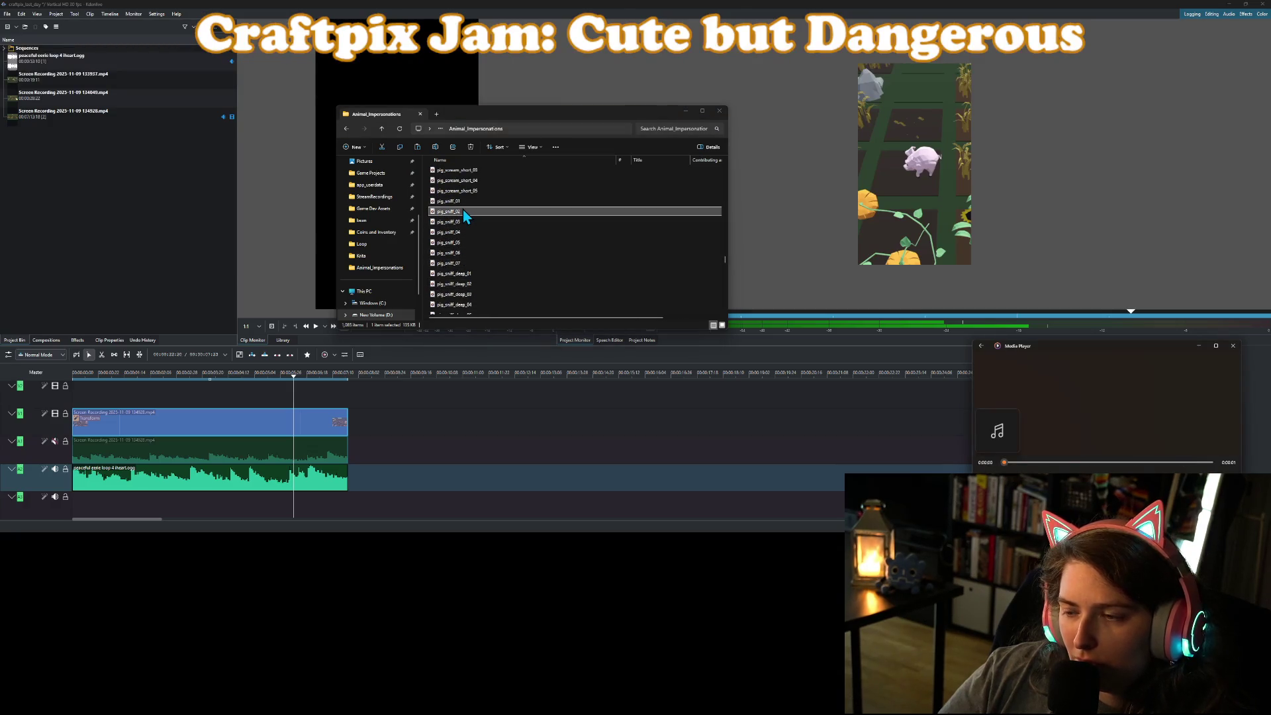
pyautogui.doubleClick(455, 201)
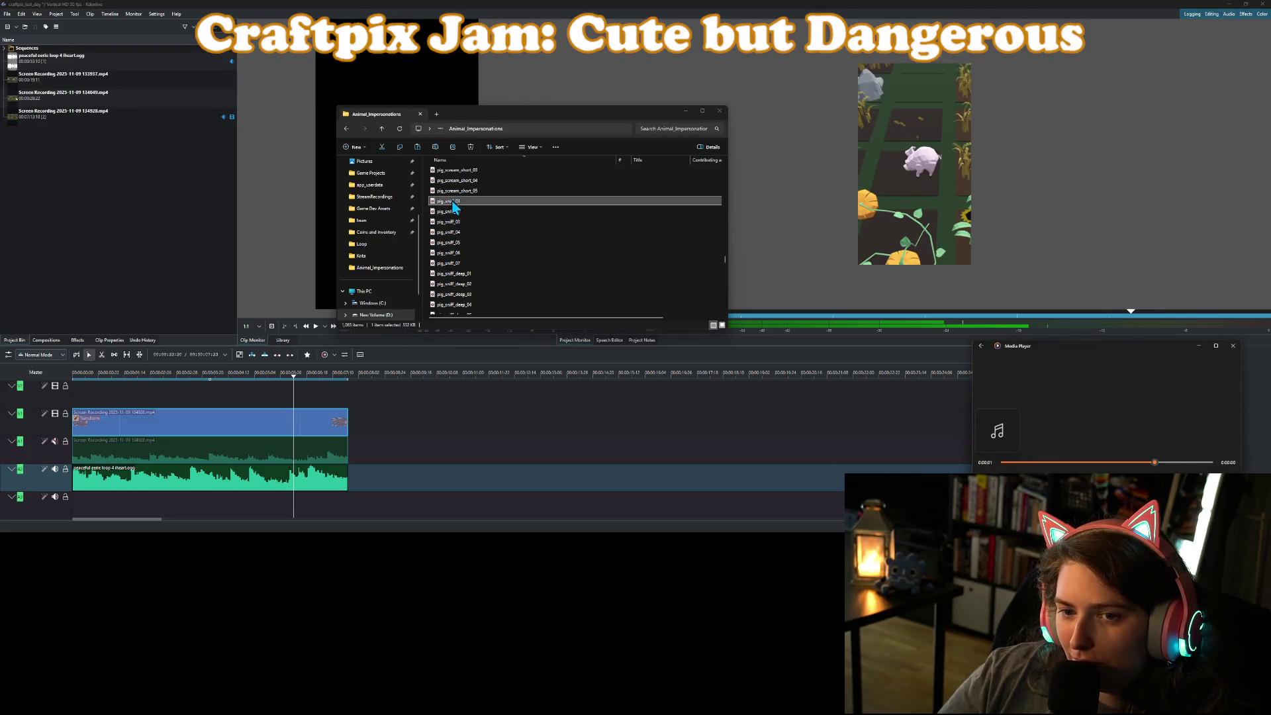
pyautogui.moveTo(458, 202)
pyautogui.mouseDown()
pyautogui.moveTo(233, 206)
pyautogui.moveTo(199, 221)
pyautogui.mouseUp()
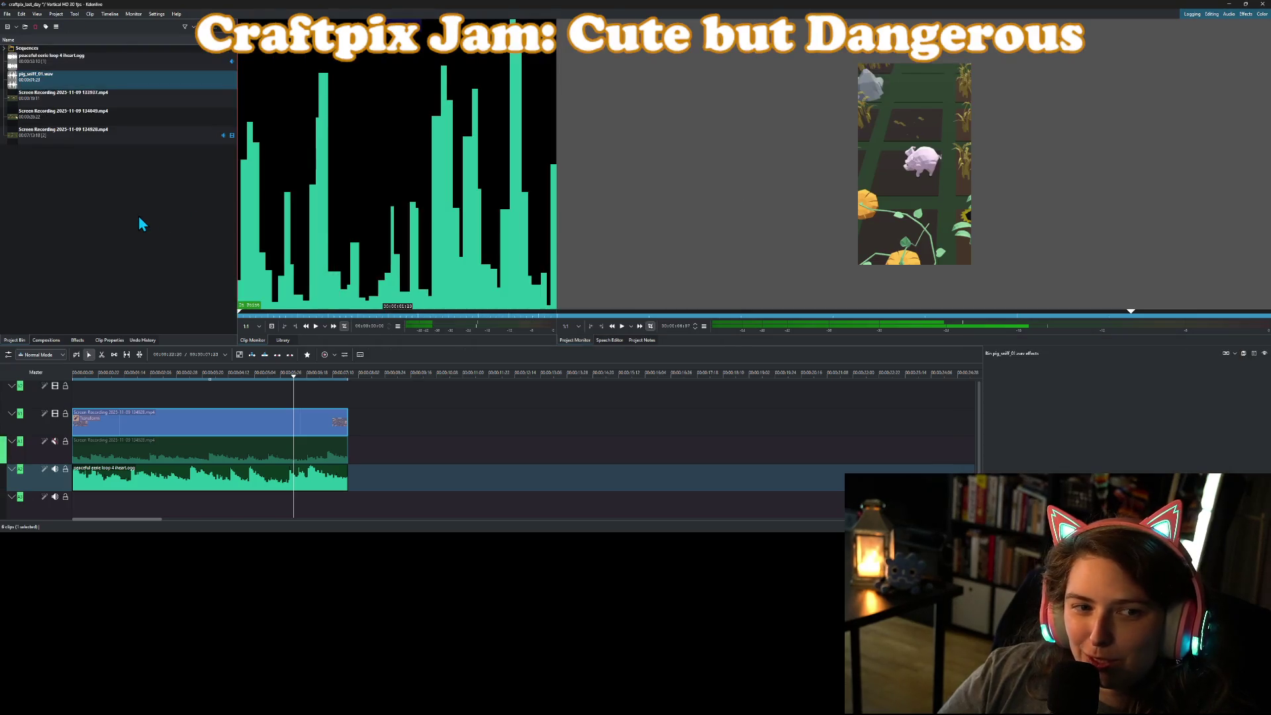
# Put pig_sniff_01 on bottom audio track A3 near the footage end and play back to hear it.
pyautogui.moveTo(93, 87)
pyautogui.mouseDown()
pyautogui.moveTo(292, 397)
pyautogui.moveTo(298, 506)
pyautogui.moveTo(283, 504)
pyautogui.mouseUp()
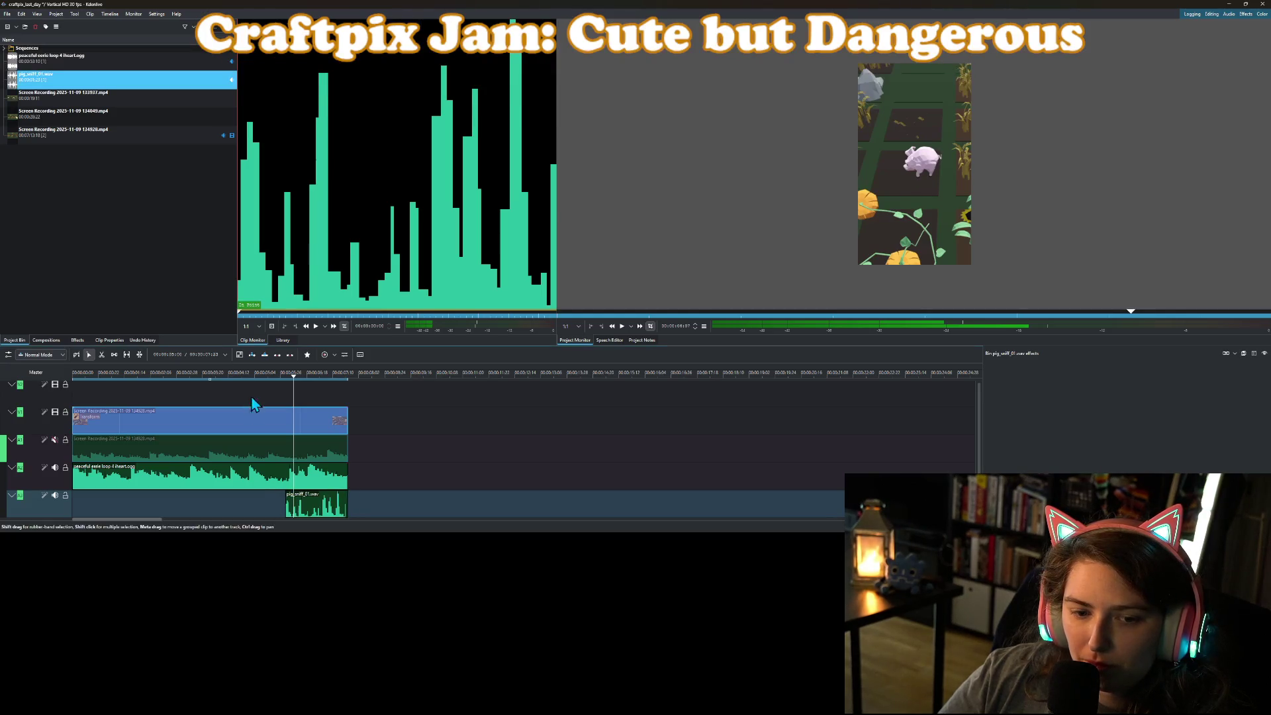
pyautogui.click(246, 372)
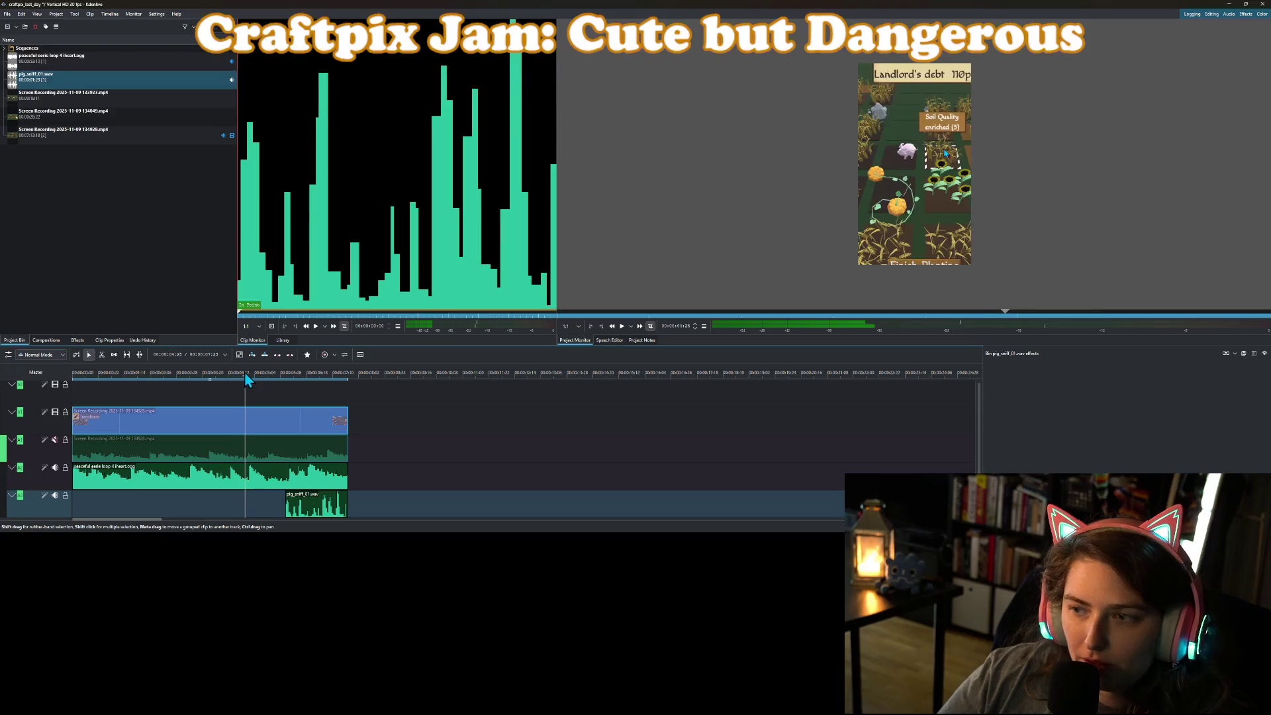
pyautogui.click(223, 376)
pyautogui.press('space')
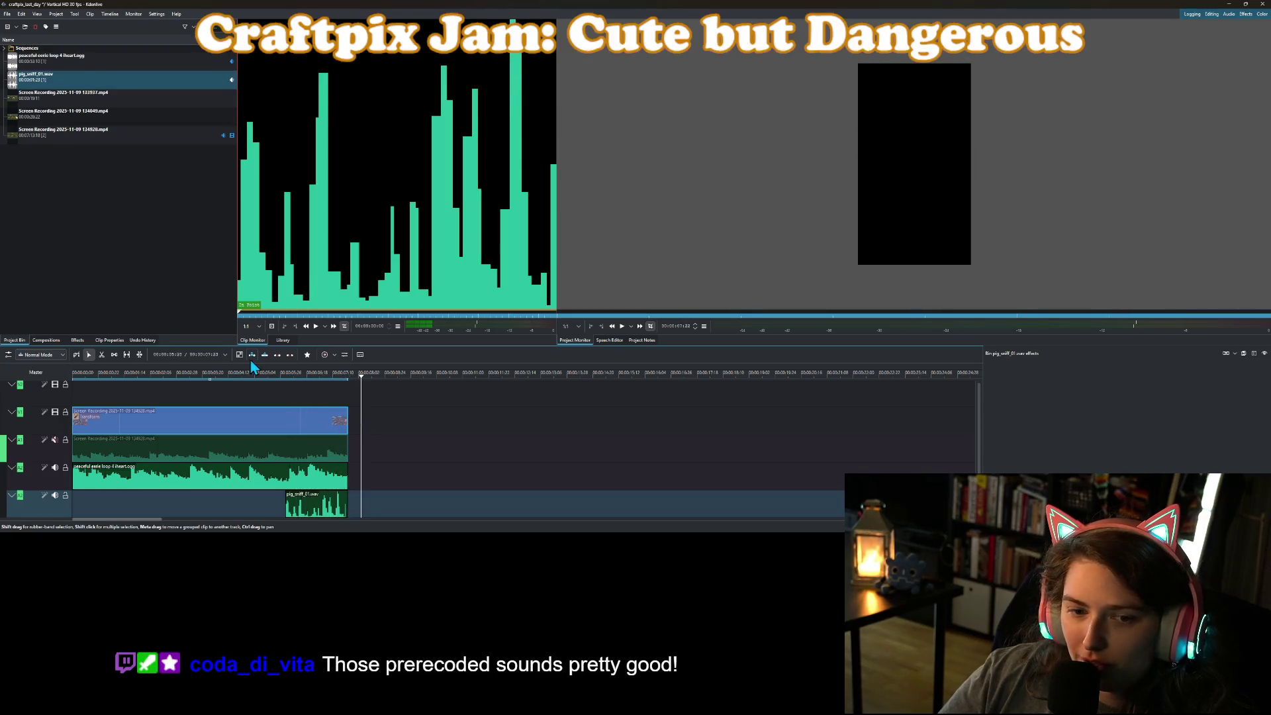
pyautogui.click(313, 506)
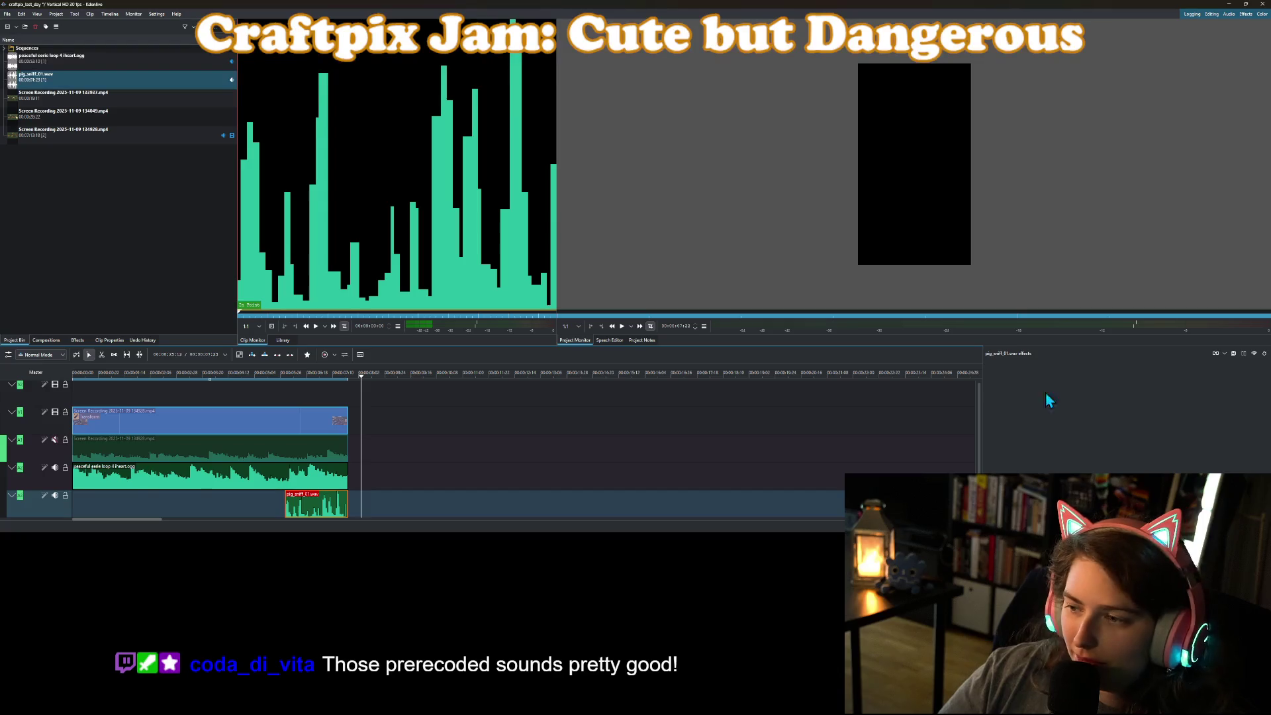
pyautogui.rightClick(326, 506)
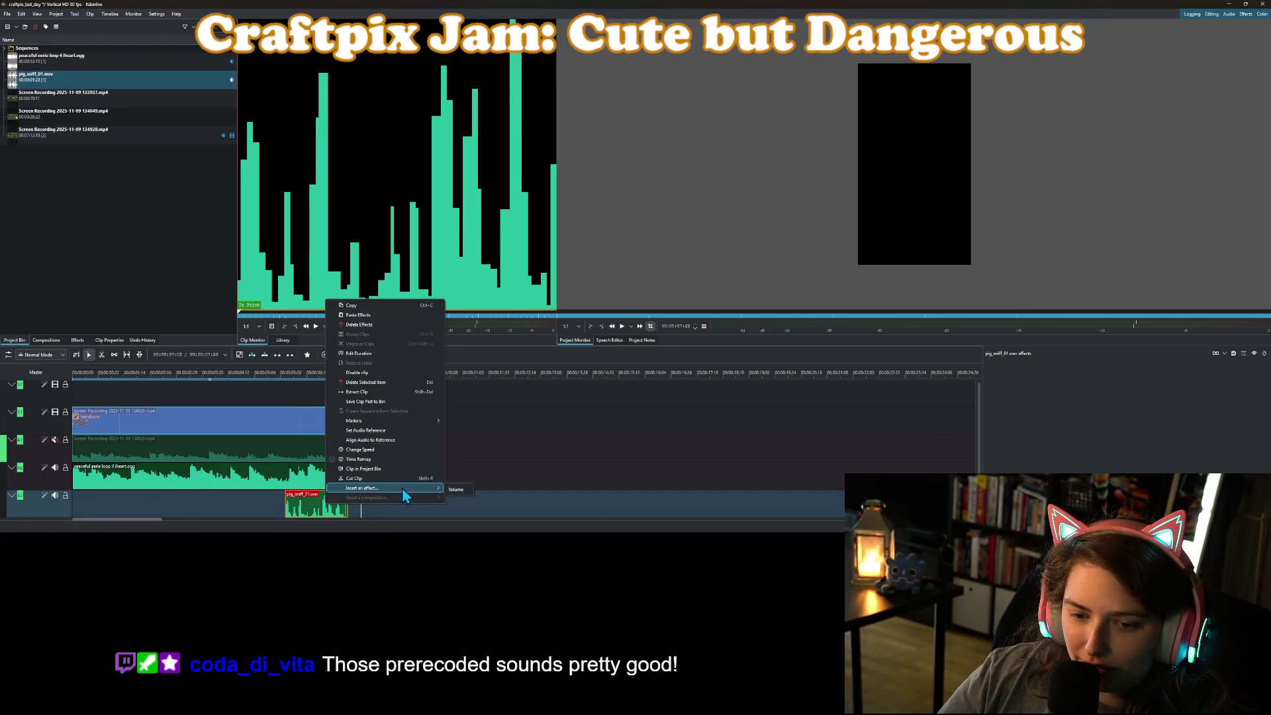
# Add a Volume effect to the pig_sniff_01 clip and play the edit from near the start.
pyautogui.click(455, 489)
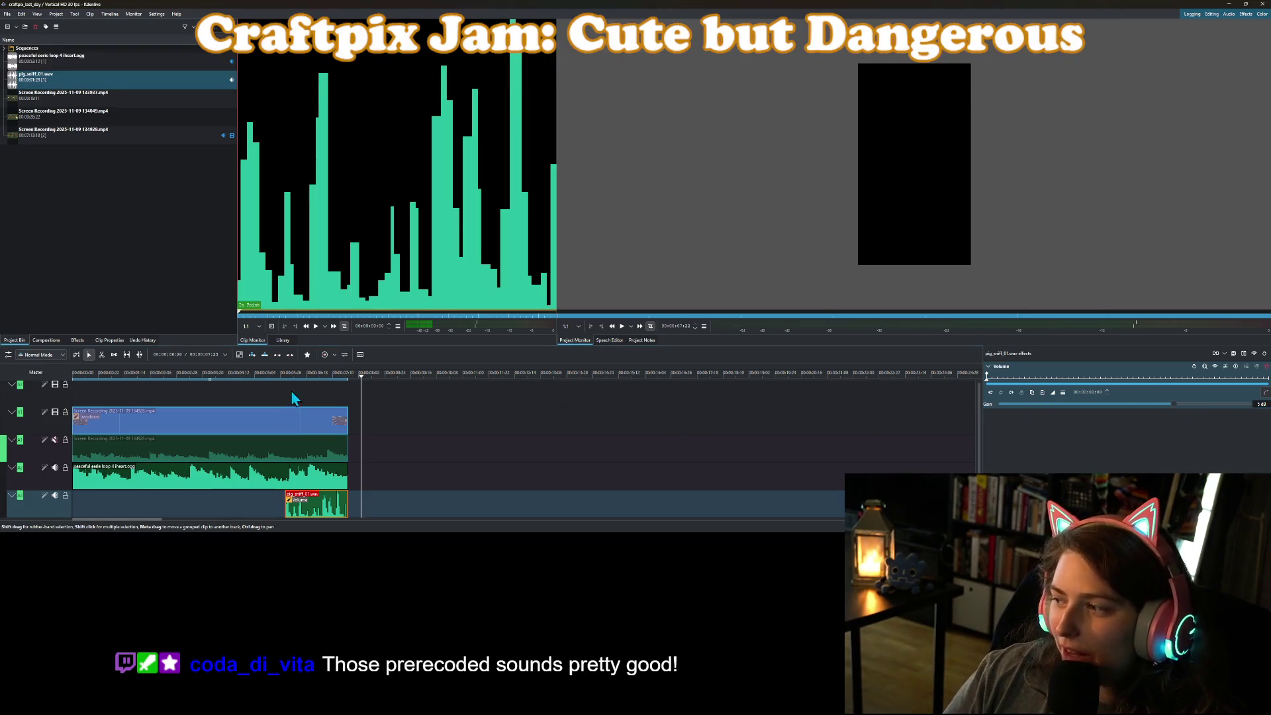
pyautogui.click(106, 374)
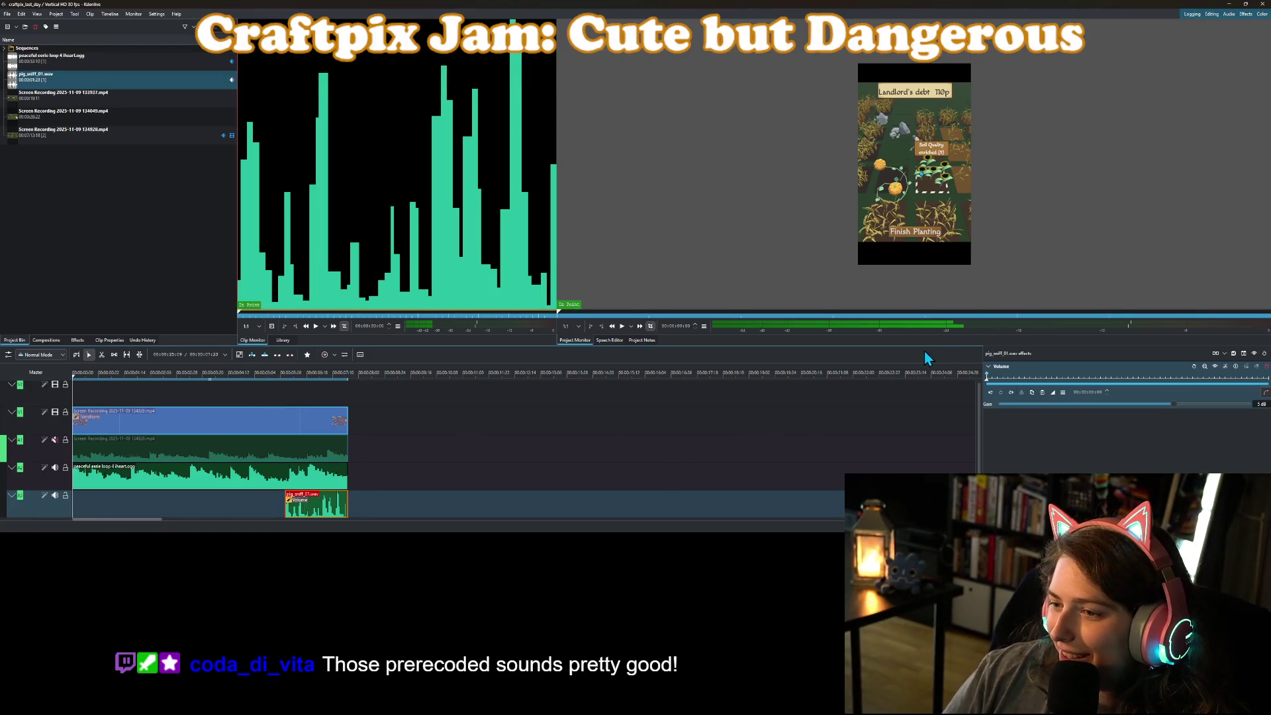
pyautogui.click(622, 326)
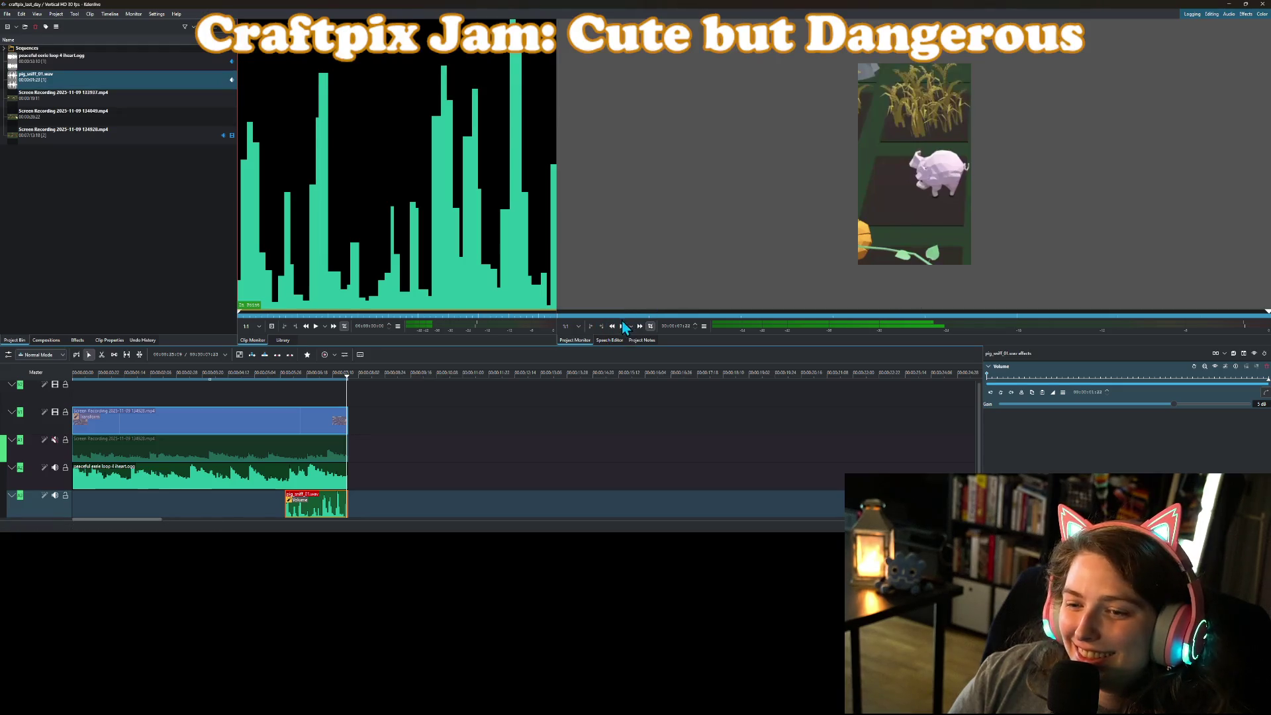
# Shift the sniff clip earlier to the chosen playhead moment and play back to check its timing.
pyautogui.moveTo(225, 376)
pyautogui.mouseDown()
pyautogui.moveTo(278, 394)
pyautogui.moveTo(264, 399)
pyautogui.mouseUp()
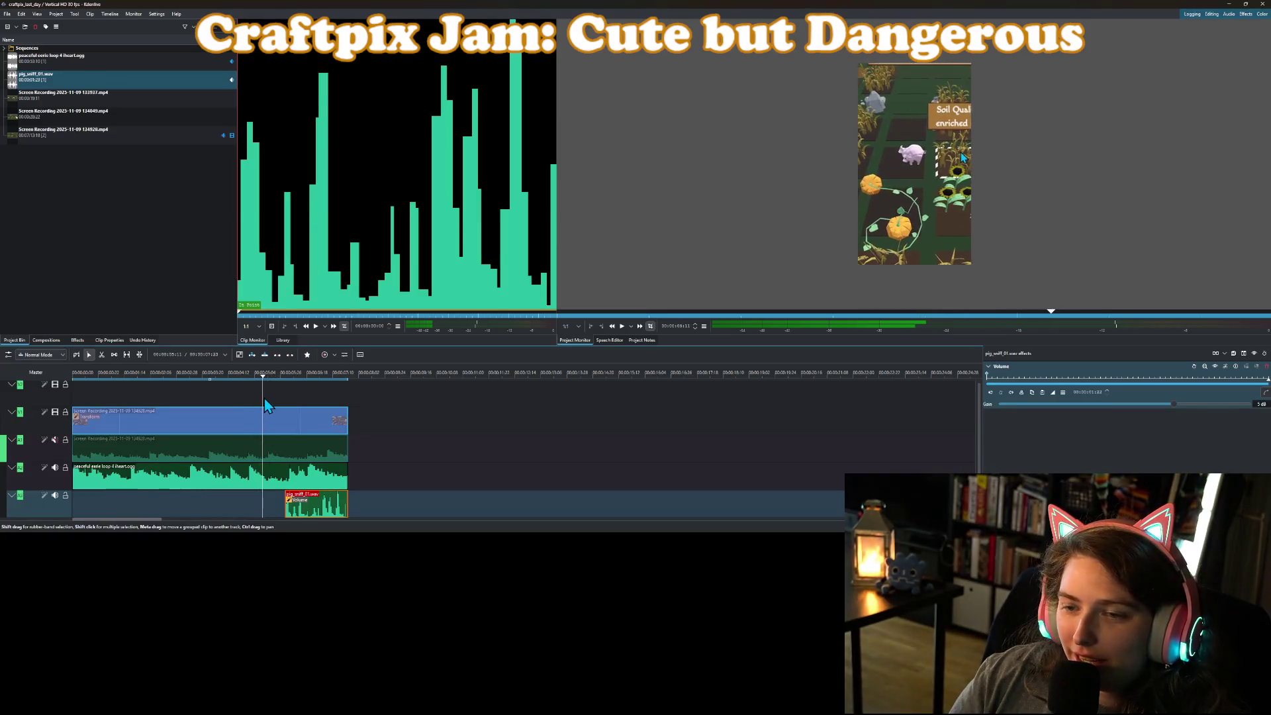
pyautogui.moveTo(316, 507); pyautogui.dragTo(293, 507)
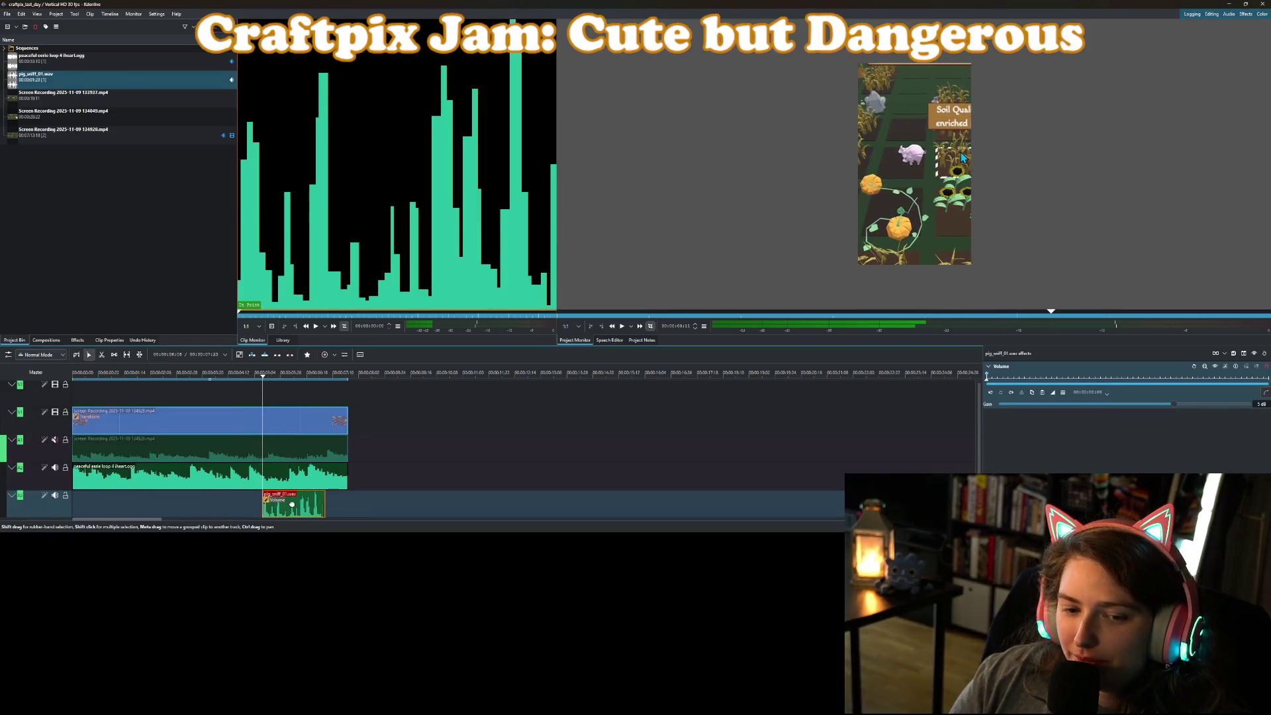
pyautogui.click(115, 379)
pyautogui.click(625, 327)
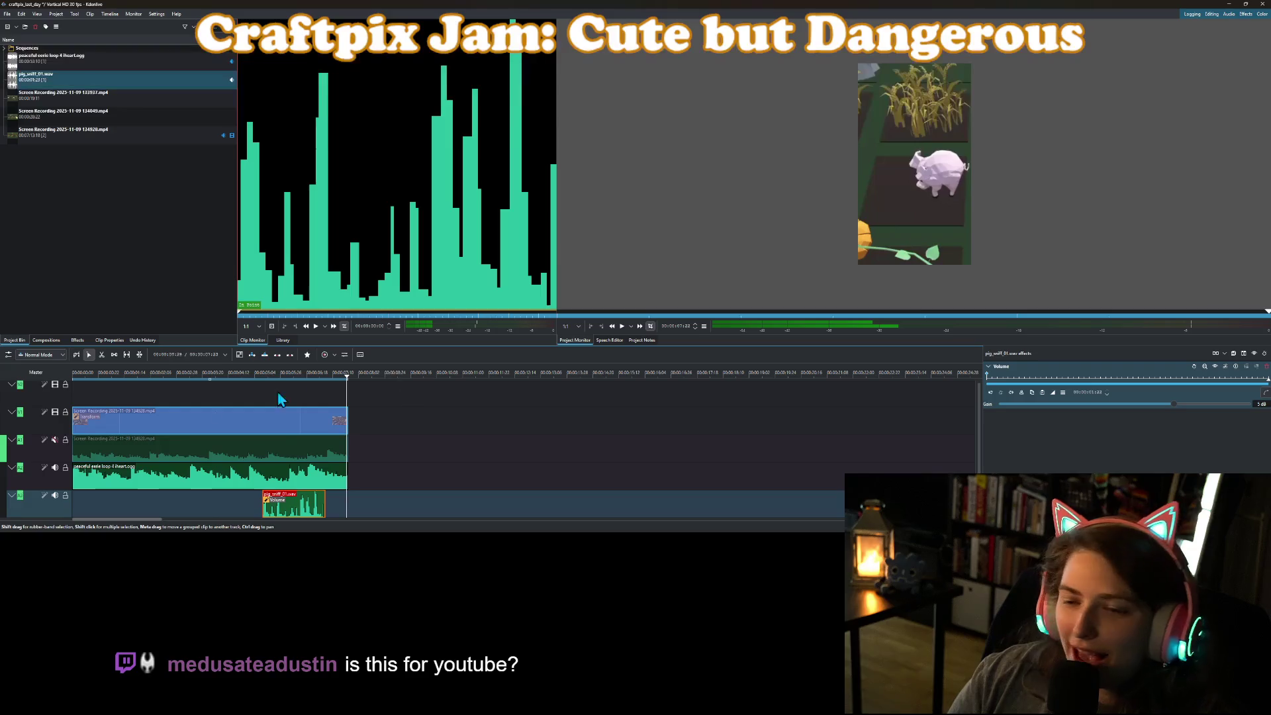
# Paste a second sniff copy, shorten it against the first, and park the playhead at the gameplay clip's end.
pyautogui.hotkey('ctrl', 'c')
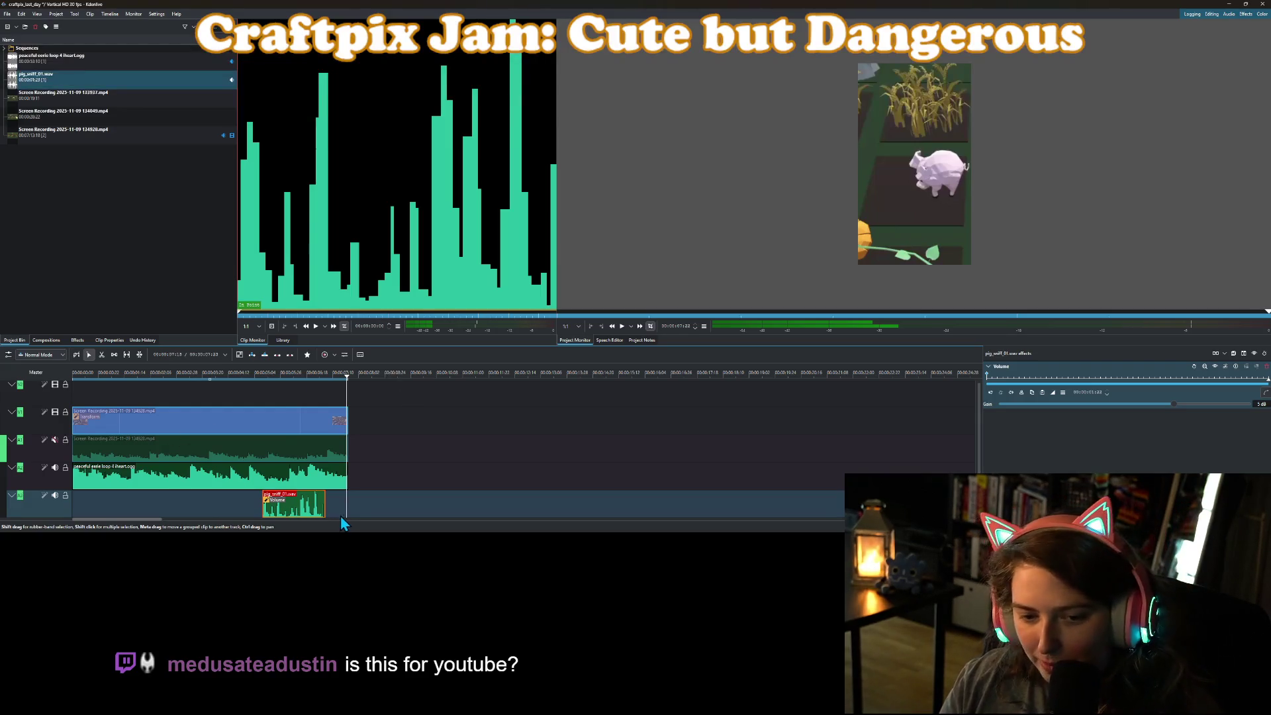
pyautogui.hotkey('ctrl', 'v')
pyautogui.moveTo(361, 511)
pyautogui.mouseDown()
pyautogui.moveTo(348, 510)
pyautogui.moveTo(362, 510)
pyautogui.mouseUp()
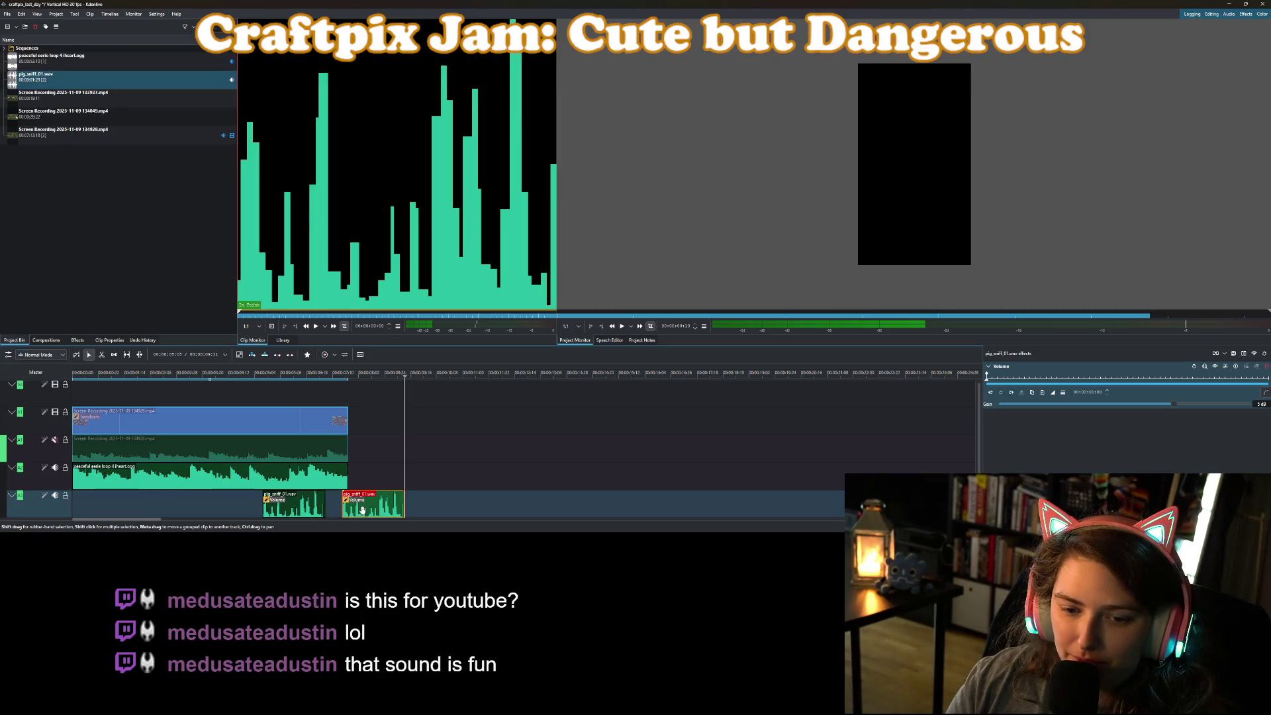
pyautogui.click(370, 381)
pyautogui.rightClick(373, 509)
pyautogui.press('Escape')
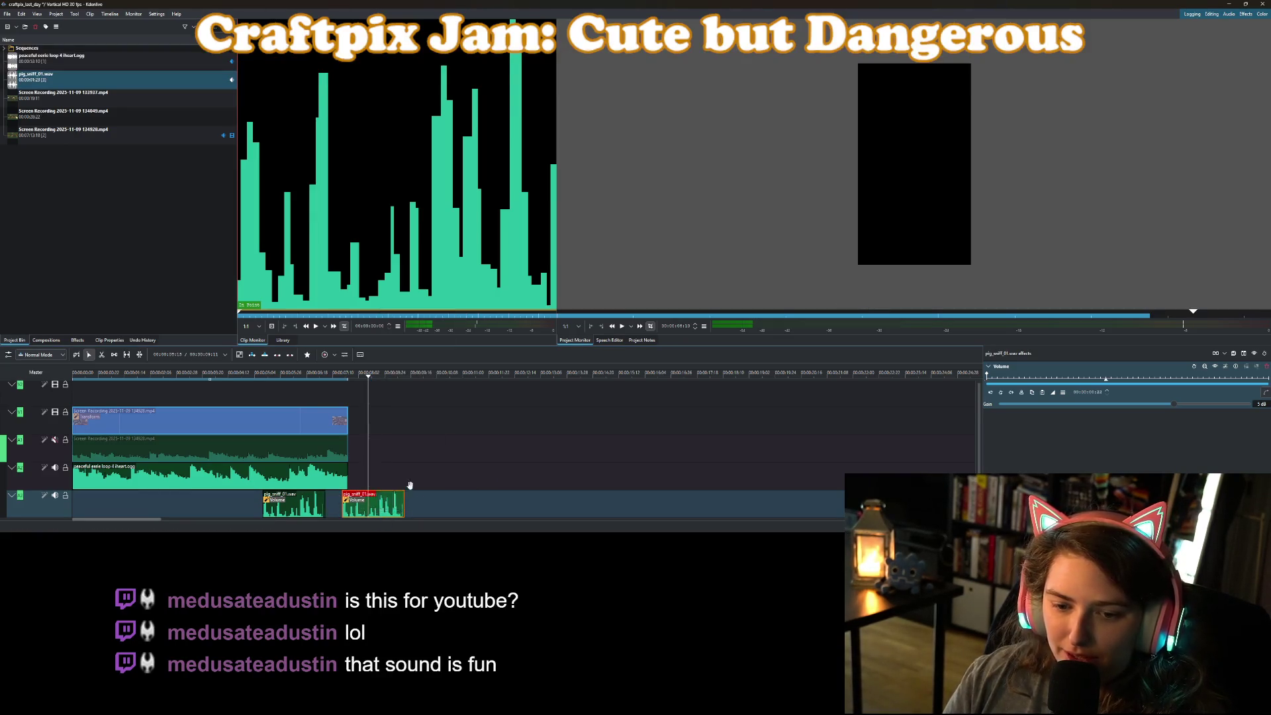
pyautogui.moveTo(343, 506)
pyautogui.mouseDown()
pyautogui.moveTo(369, 507)
pyautogui.moveTo(339, 509)
pyautogui.mouseUp()
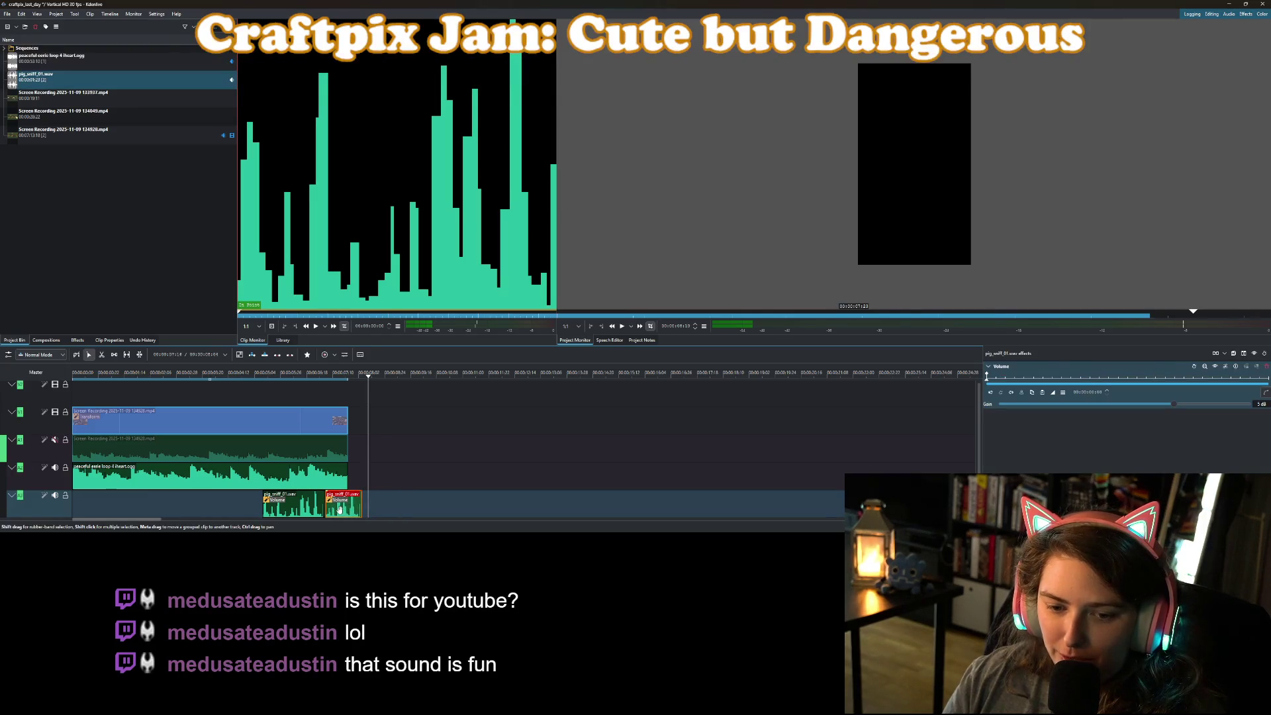
pyautogui.click(317, 381)
pyautogui.moveTo(319, 389); pyautogui.dragTo(350, 396)
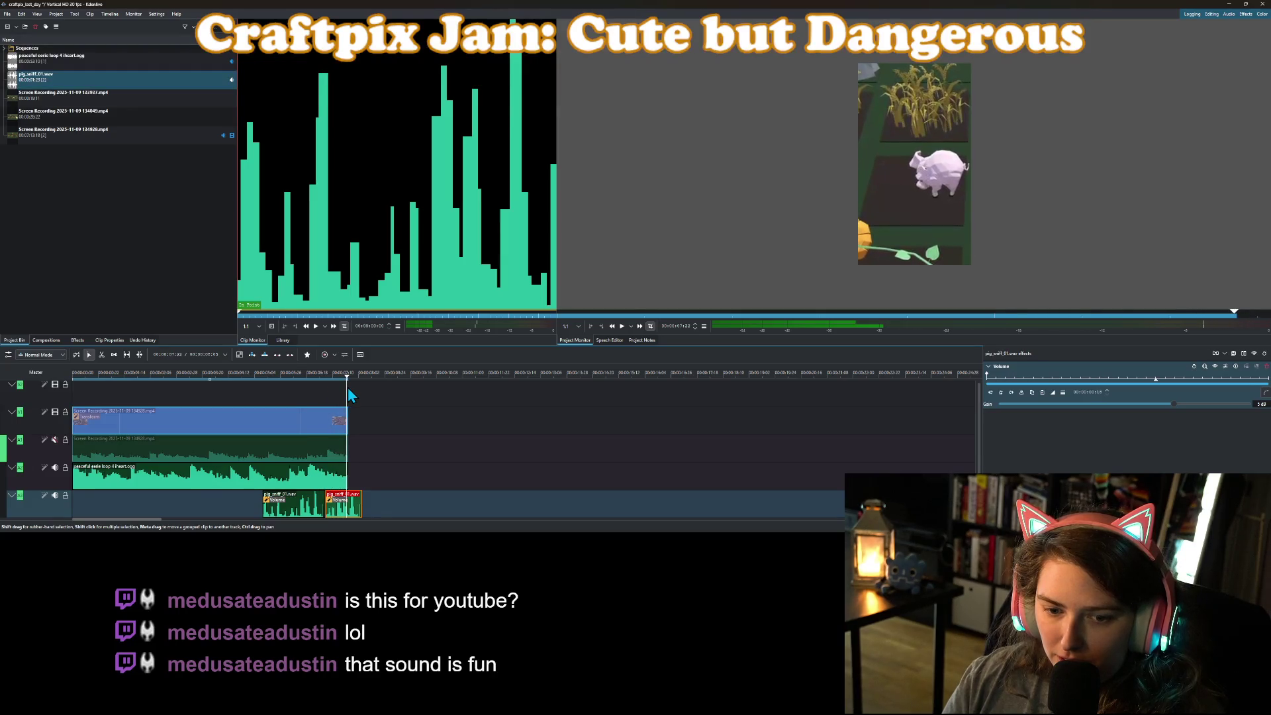
# Cut the second sniff at the footage end, delete the overhang, and play the edit from the beginning.
pyautogui.rightClick(349, 506)
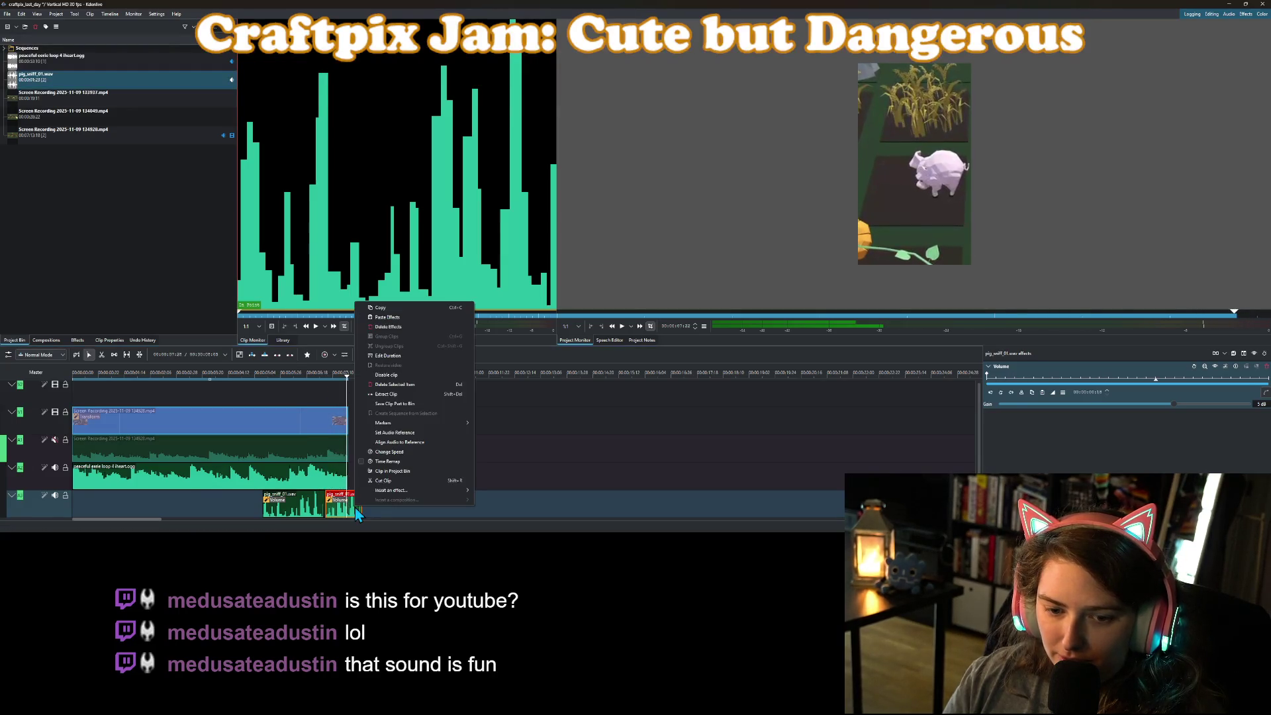
pyautogui.click(388, 488)
pyautogui.press('Delete')
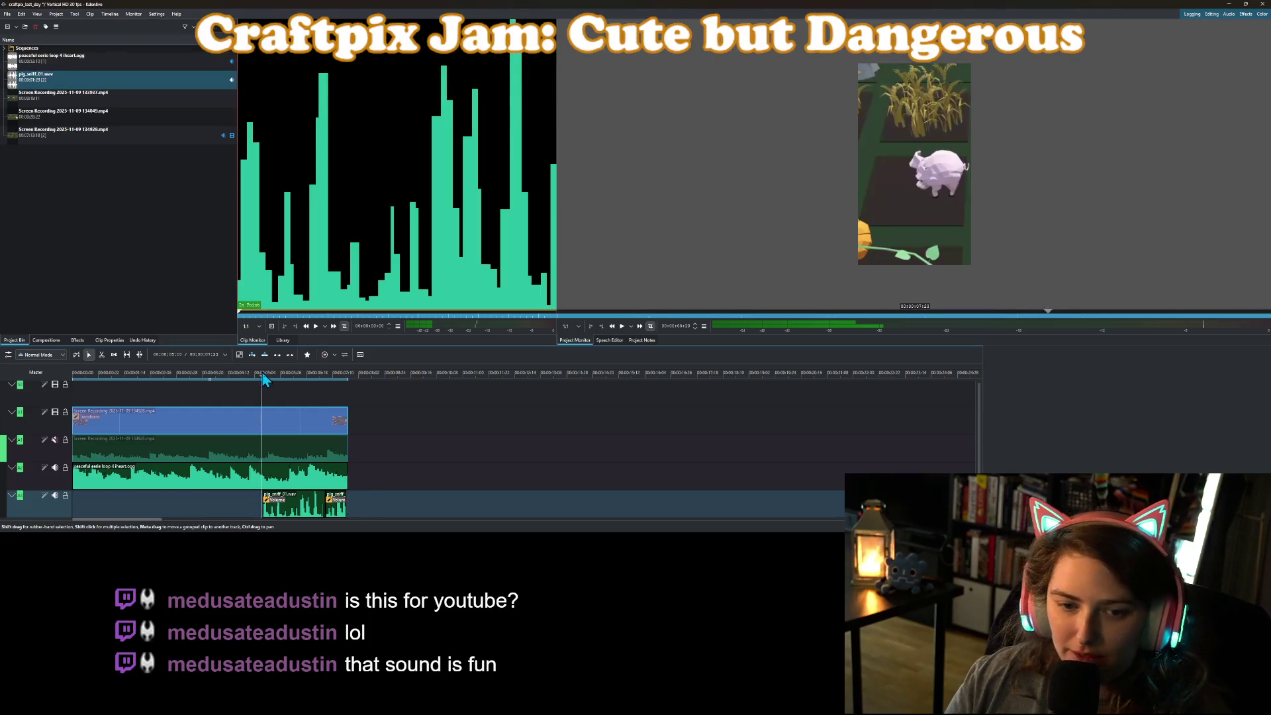
pyautogui.press('Home')
pyautogui.click(631, 327)
pyautogui.click(636, 337)
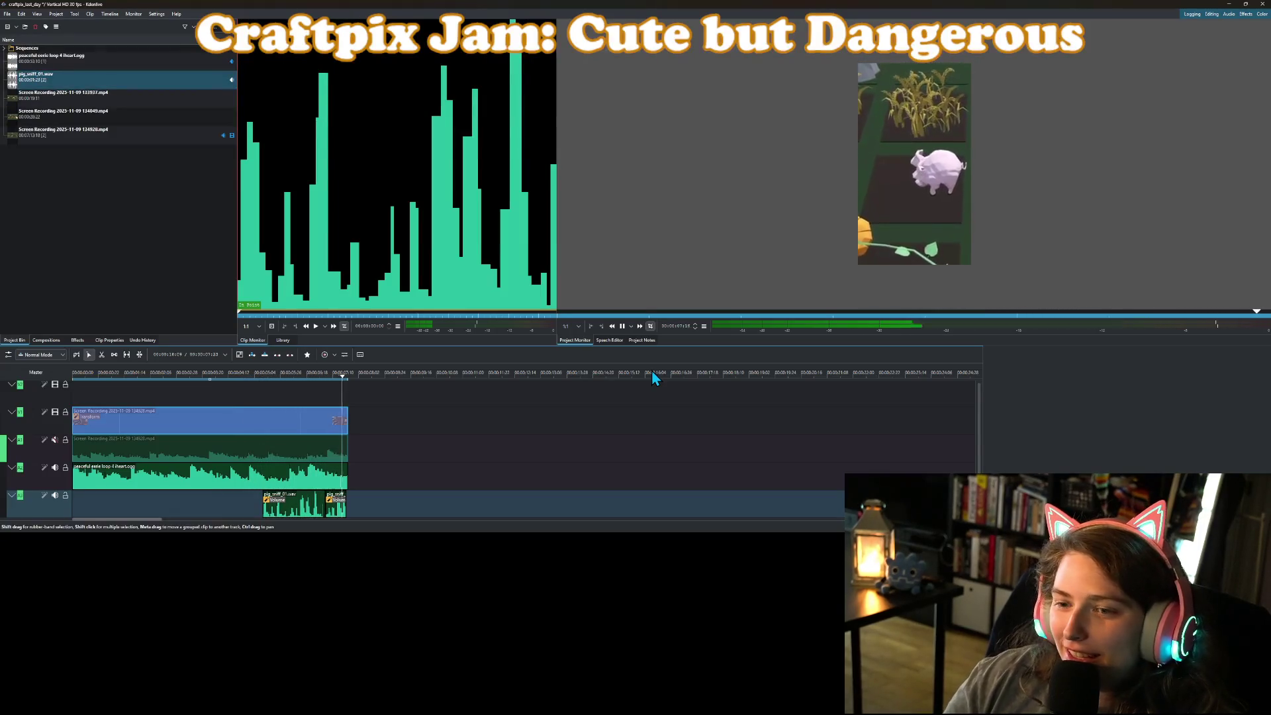
pyautogui.click(623, 331)
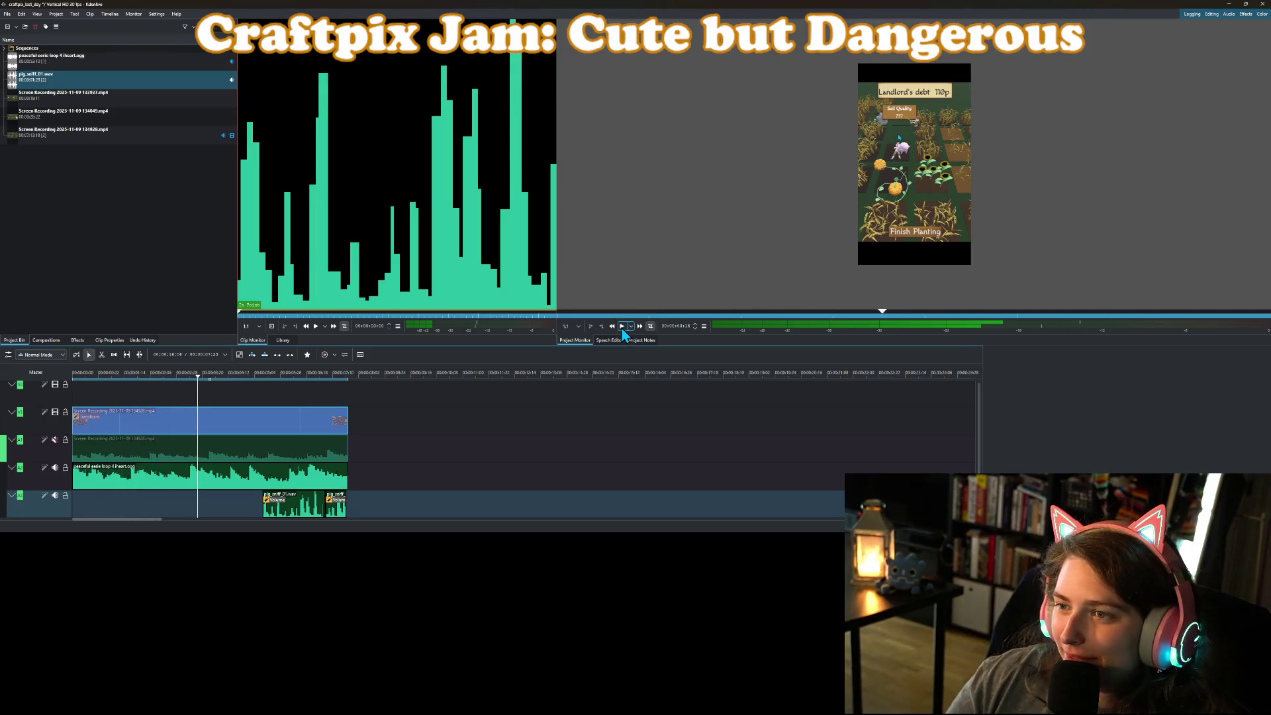
# Set the gameplay clip's first zoom keyframe scale to 280%, then 300%.
pyautogui.click(138, 416)
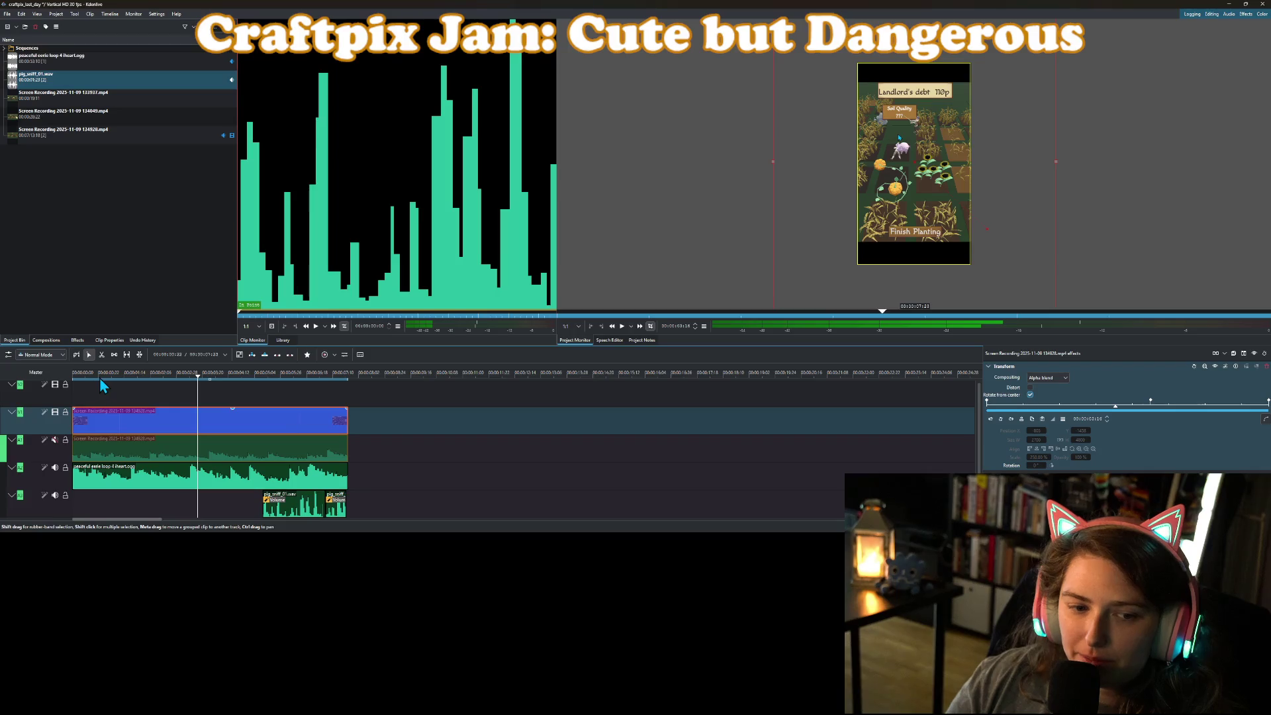
pyautogui.press('Home')
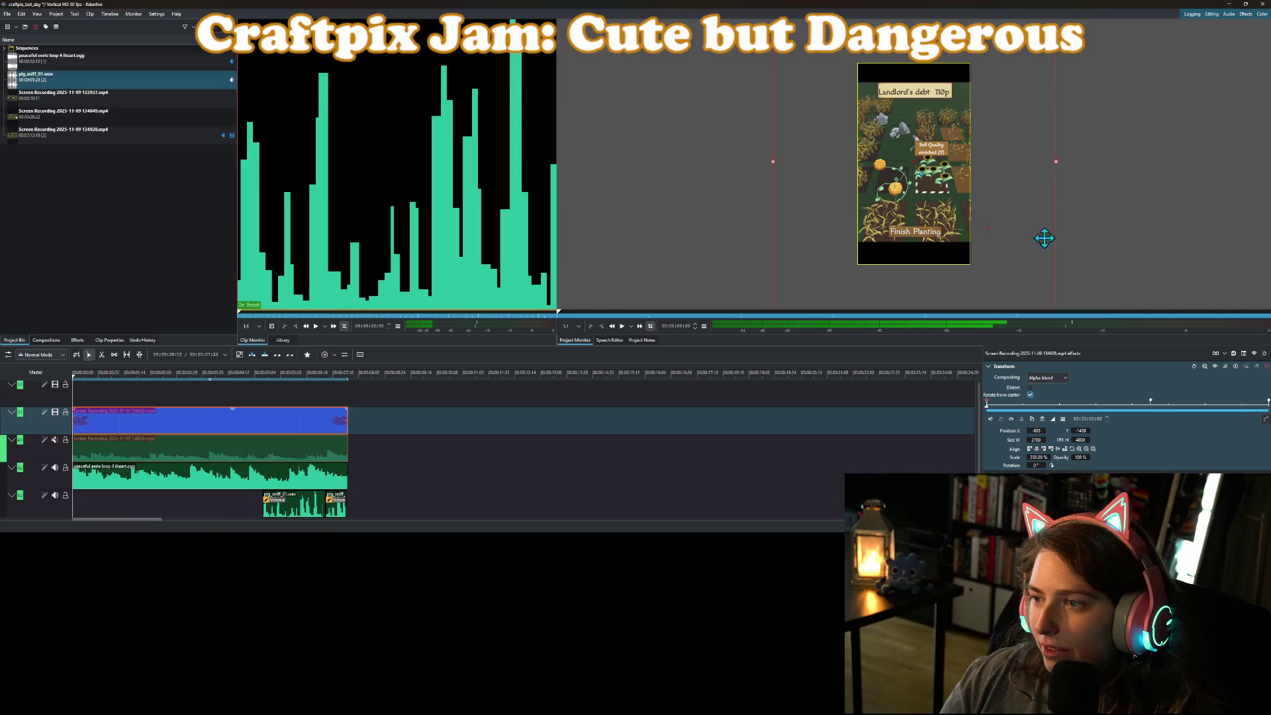
pyautogui.doubleClick(1034, 456)
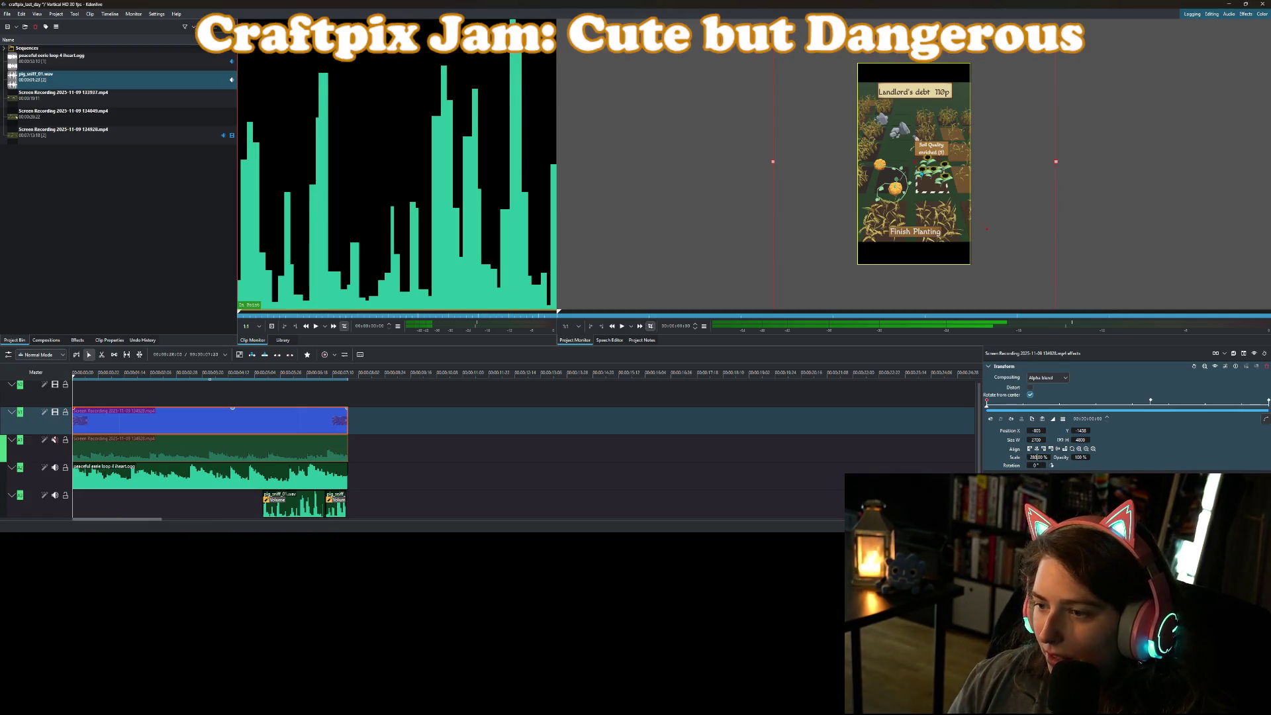
pyautogui.press('Return')
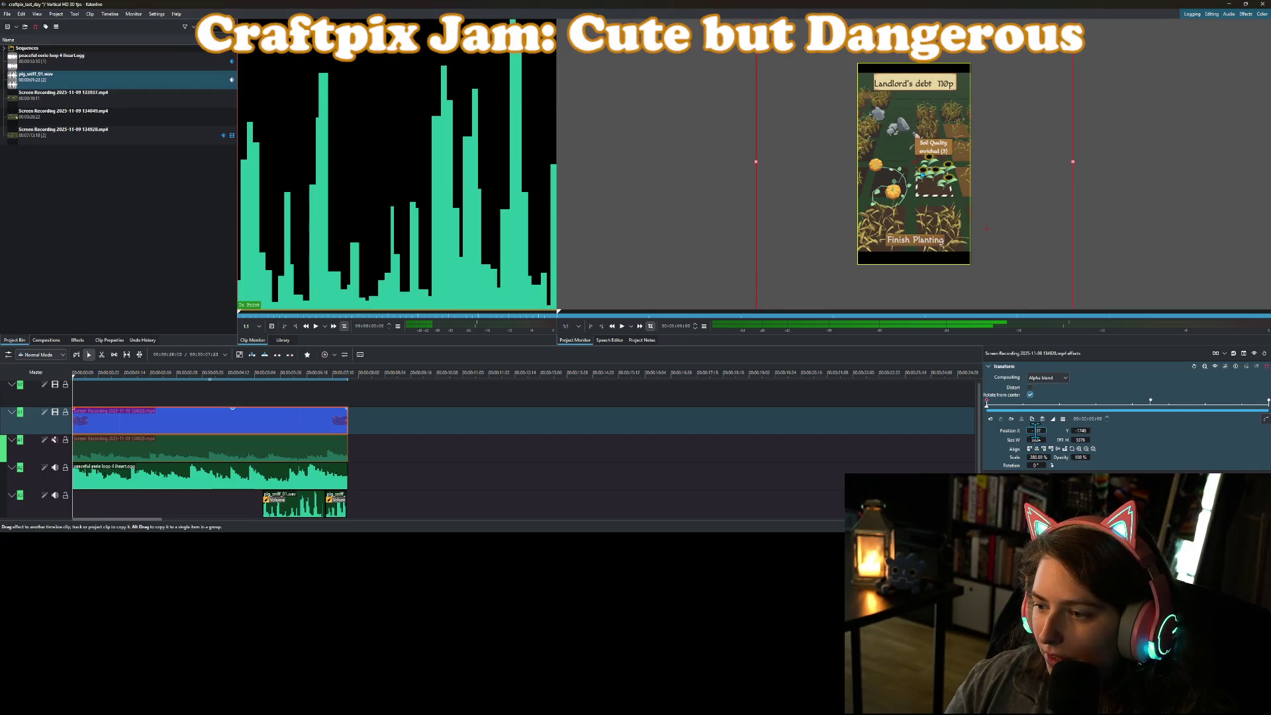
pyautogui.doubleClick(1036, 457)
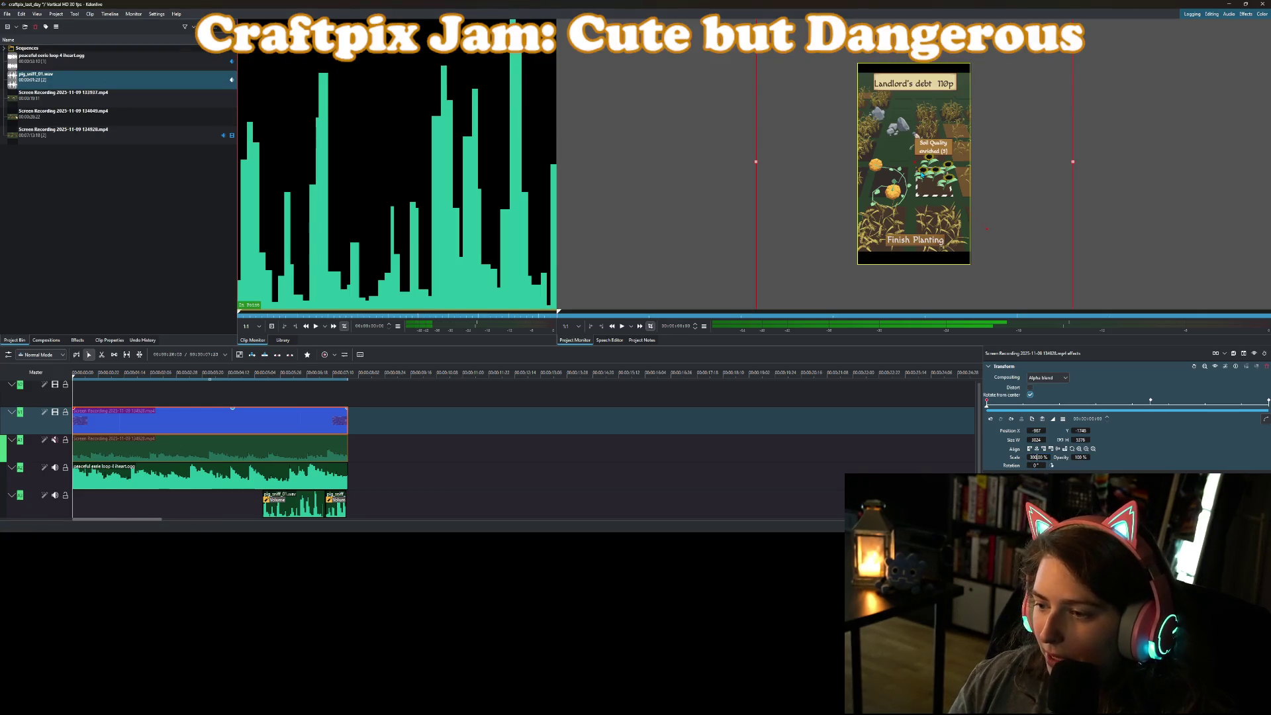
pyautogui.press('Return')
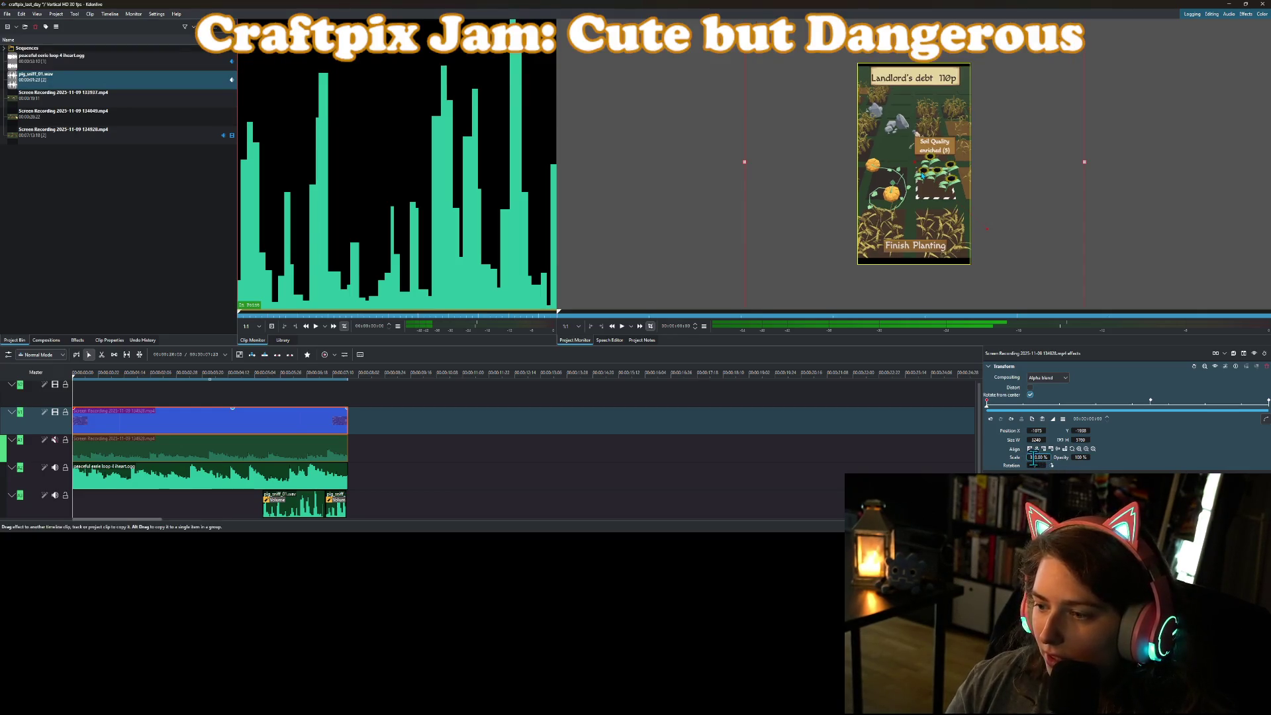
pyautogui.doubleClick(1035, 456)
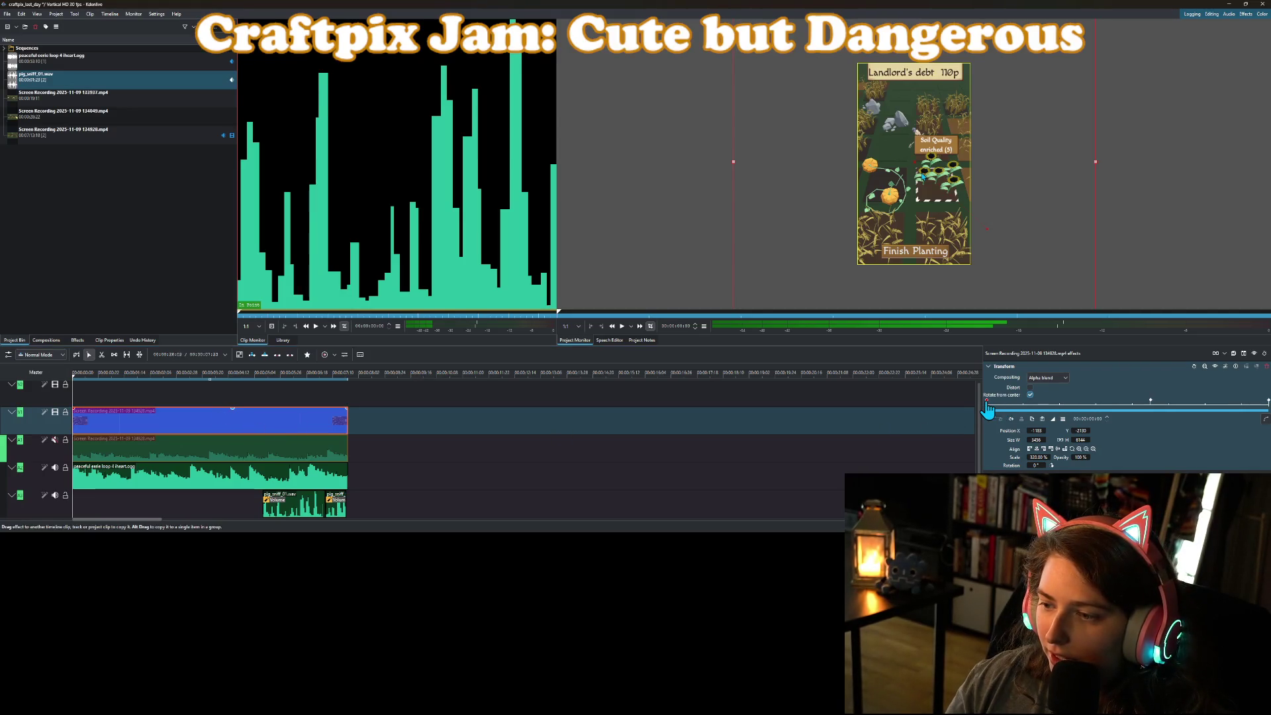
# Set the later keyframe's scale to 320% and play the zoom from the start.
pyautogui.click(1150, 405)
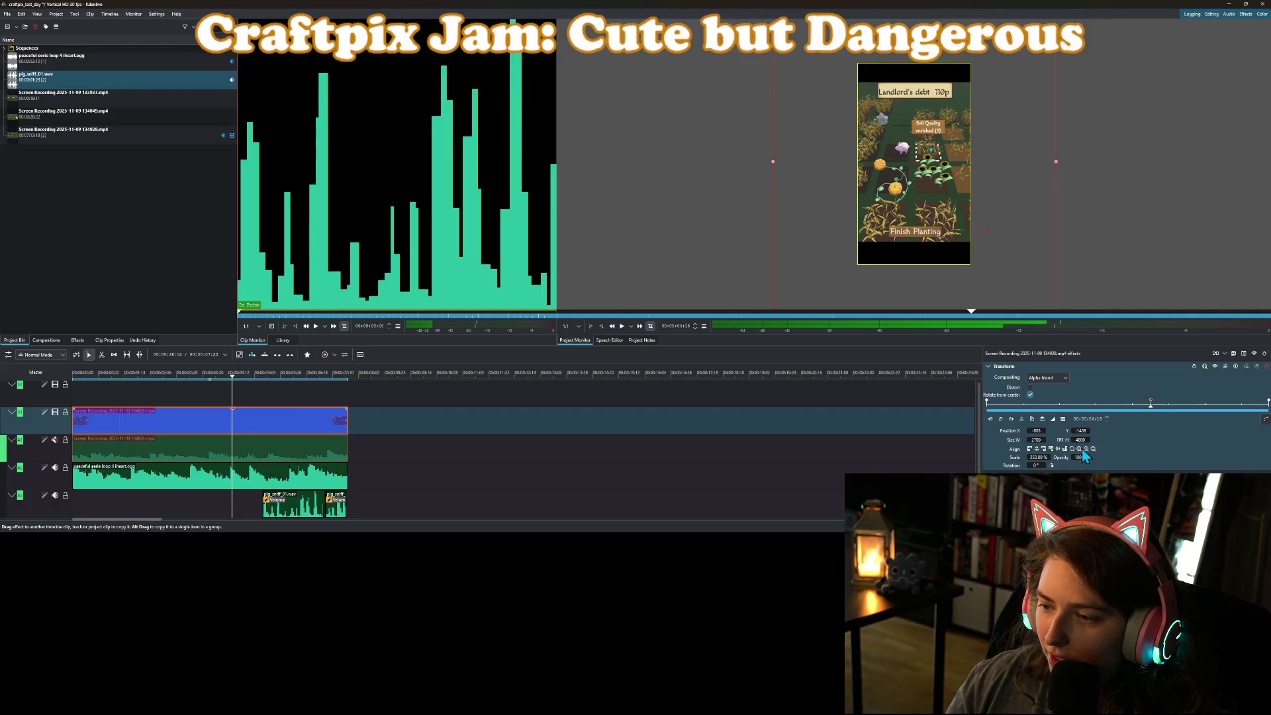
pyautogui.doubleClick(1034, 457)
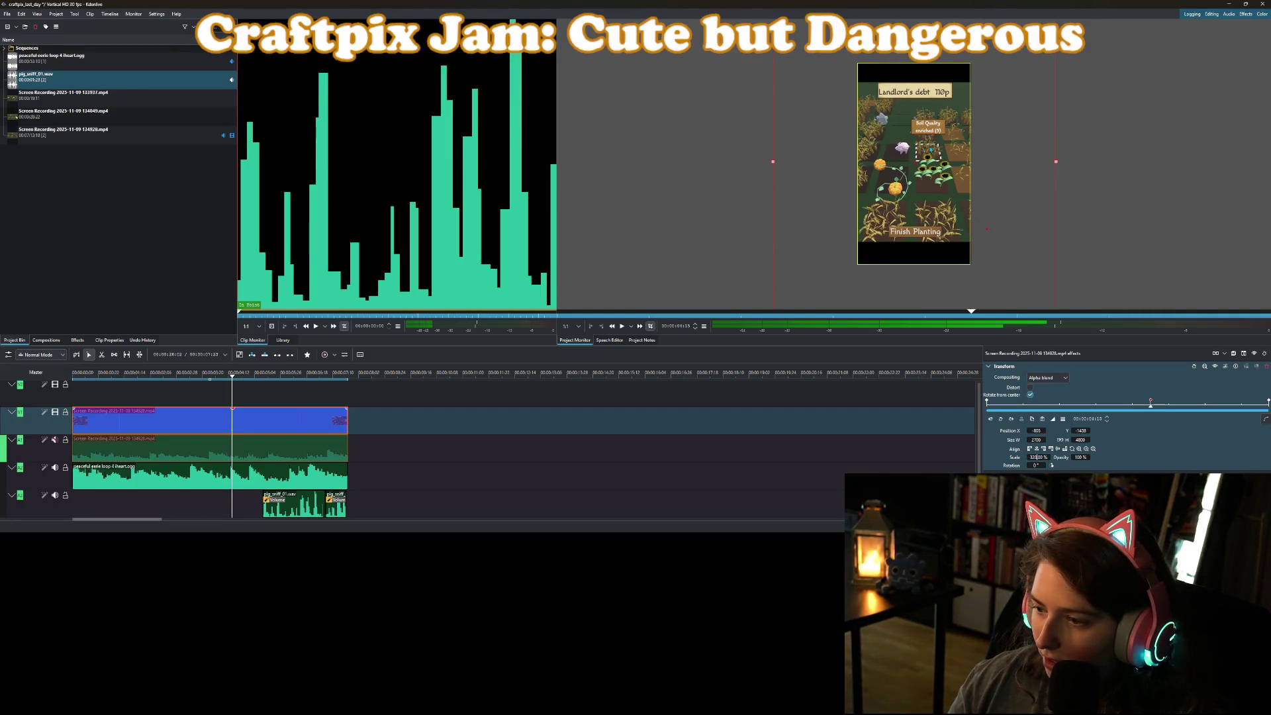
pyautogui.press('Return')
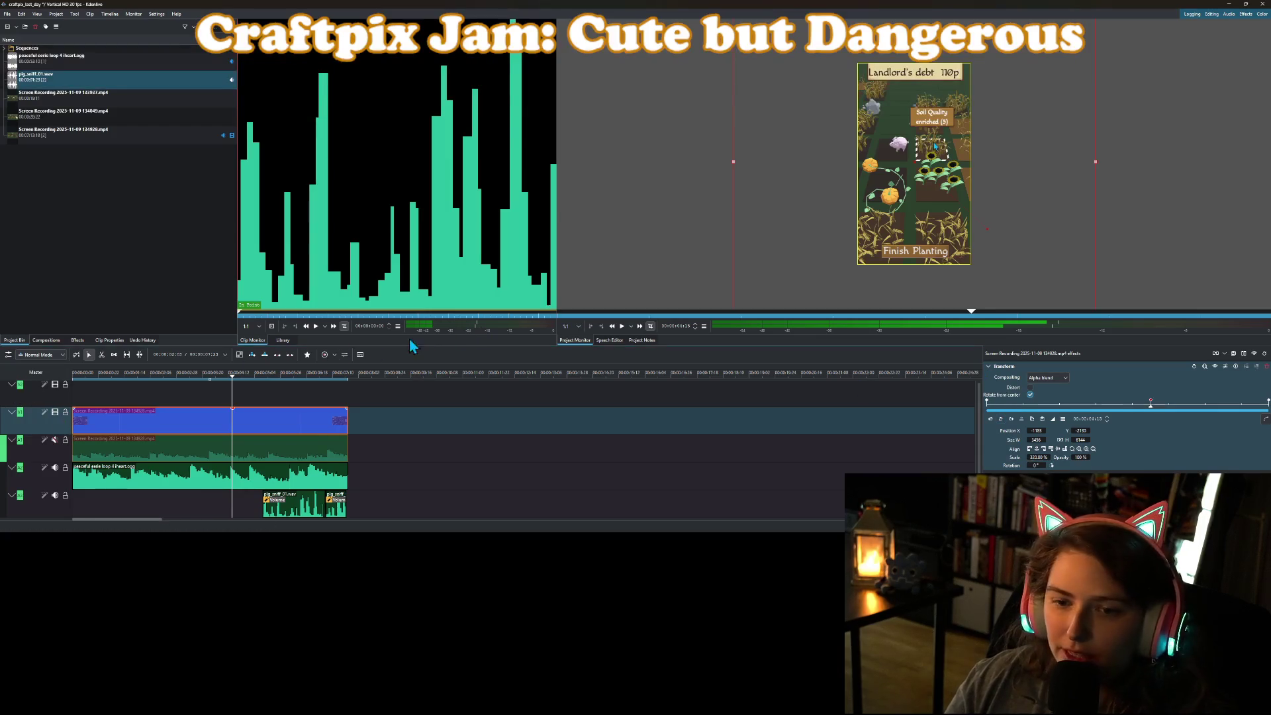
pyautogui.press('Home')
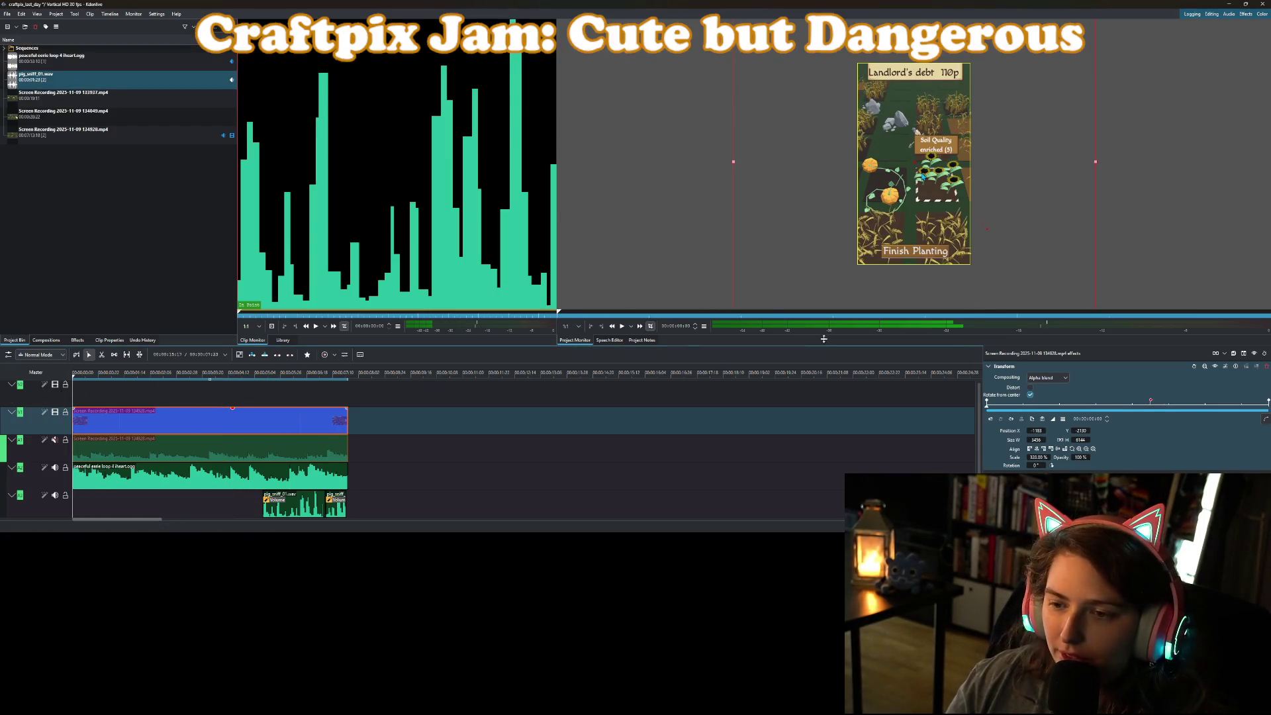
pyautogui.click(624, 327)
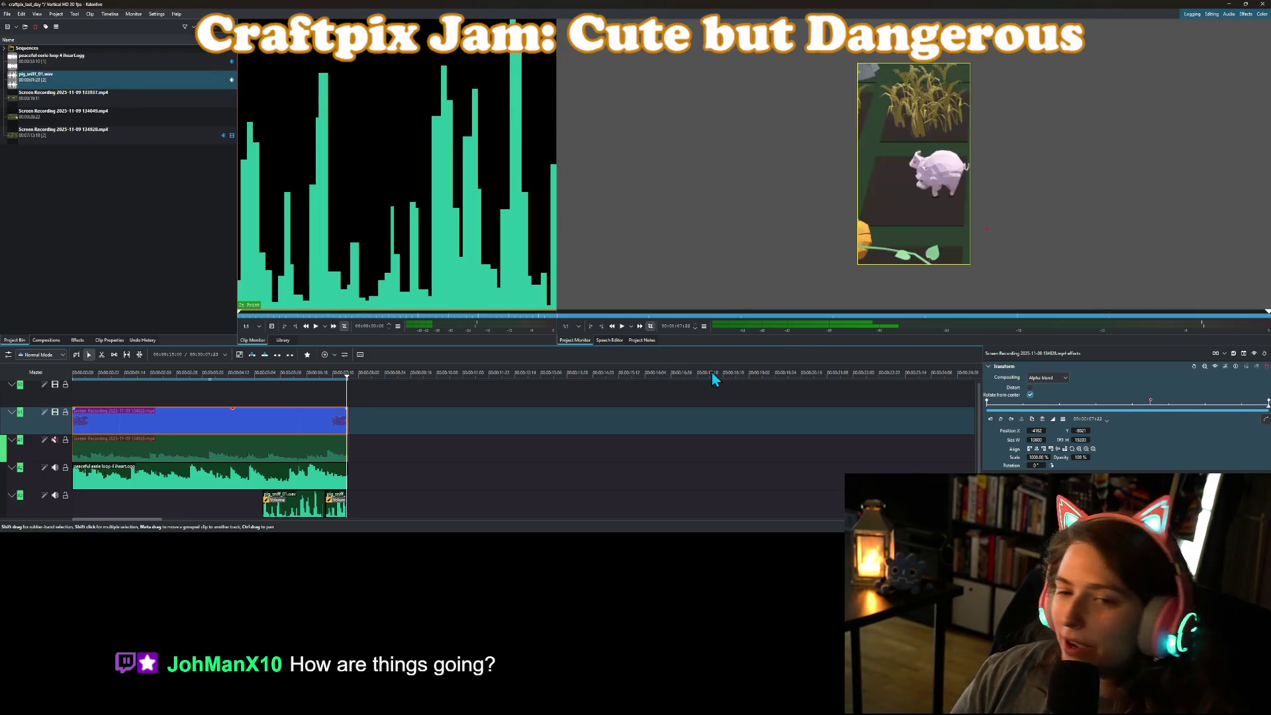
pyautogui.click(140, 189)
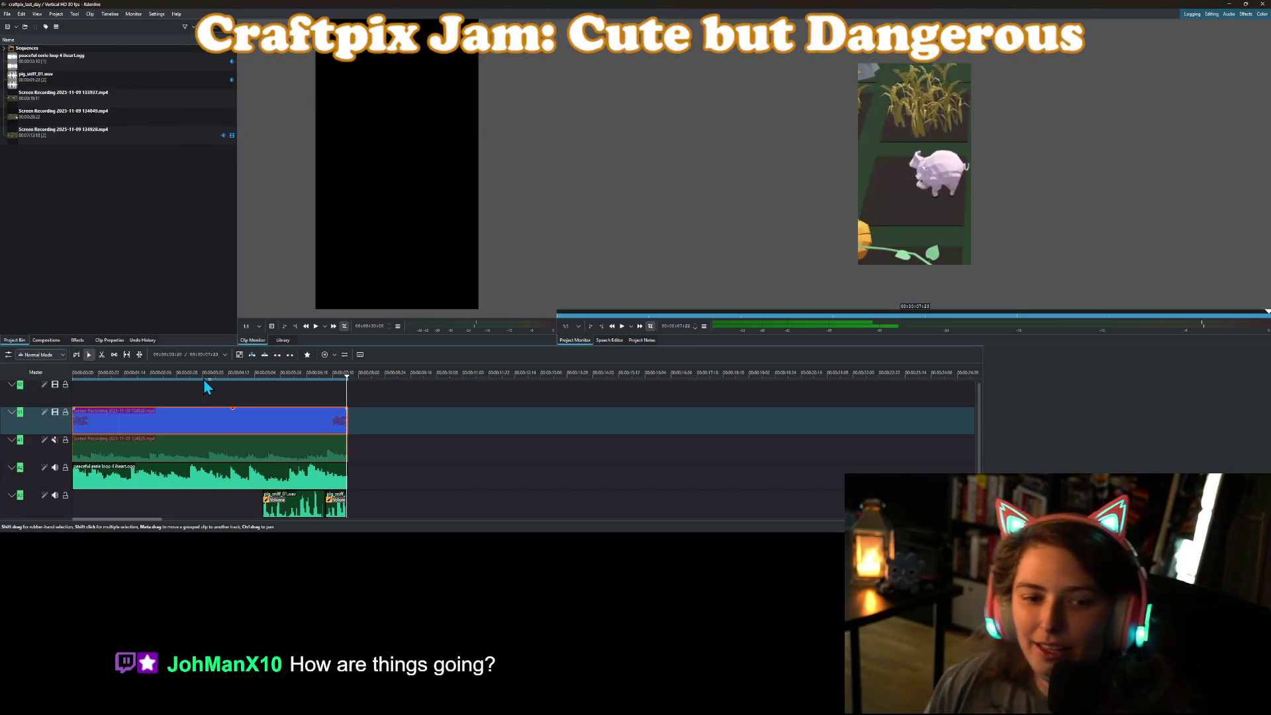
pyautogui.moveTo(174, 377)
pyautogui.mouseDown()
pyautogui.moveTo(104, 379)
pyautogui.moveTo(326, 395)
pyautogui.moveTo(41, 419)
pyautogui.mouseUp()
pyautogui.press('space')
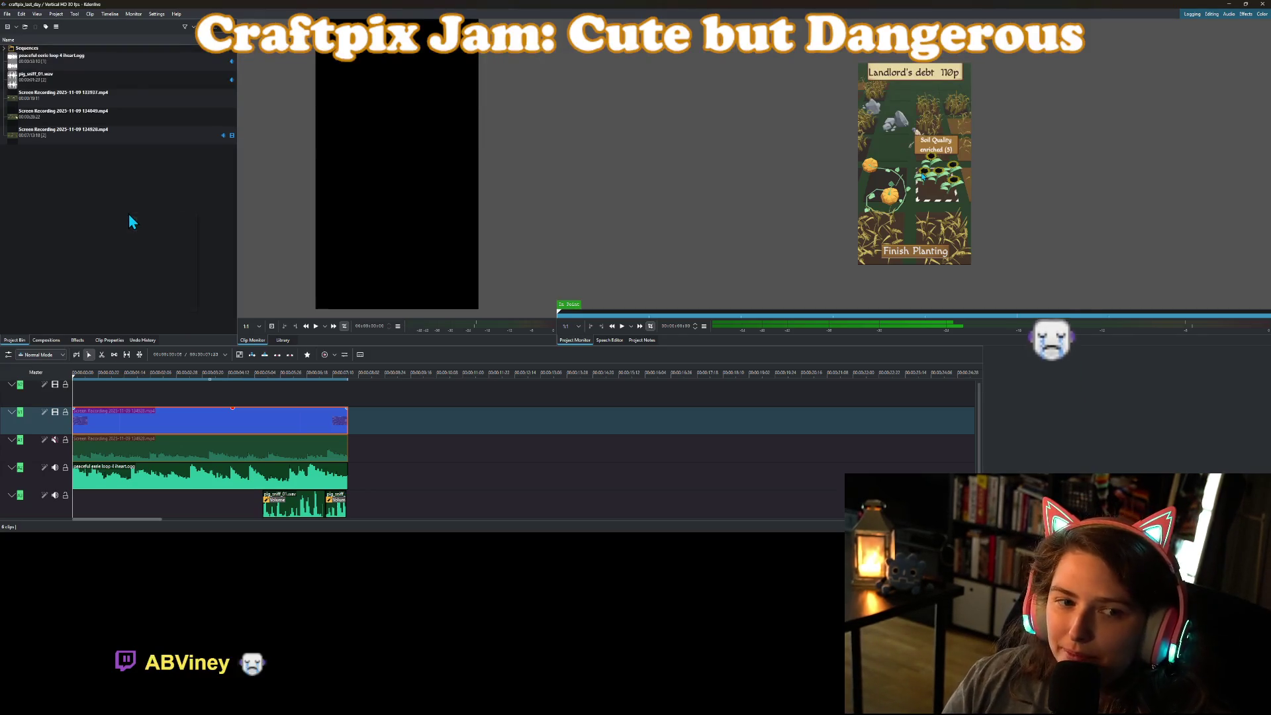
# Create a new title clip reading 'Plague Sweeper', centred horizontally and aligned to the top.
pyautogui.rightClick(129, 213)
pyautogui.click(167, 262)
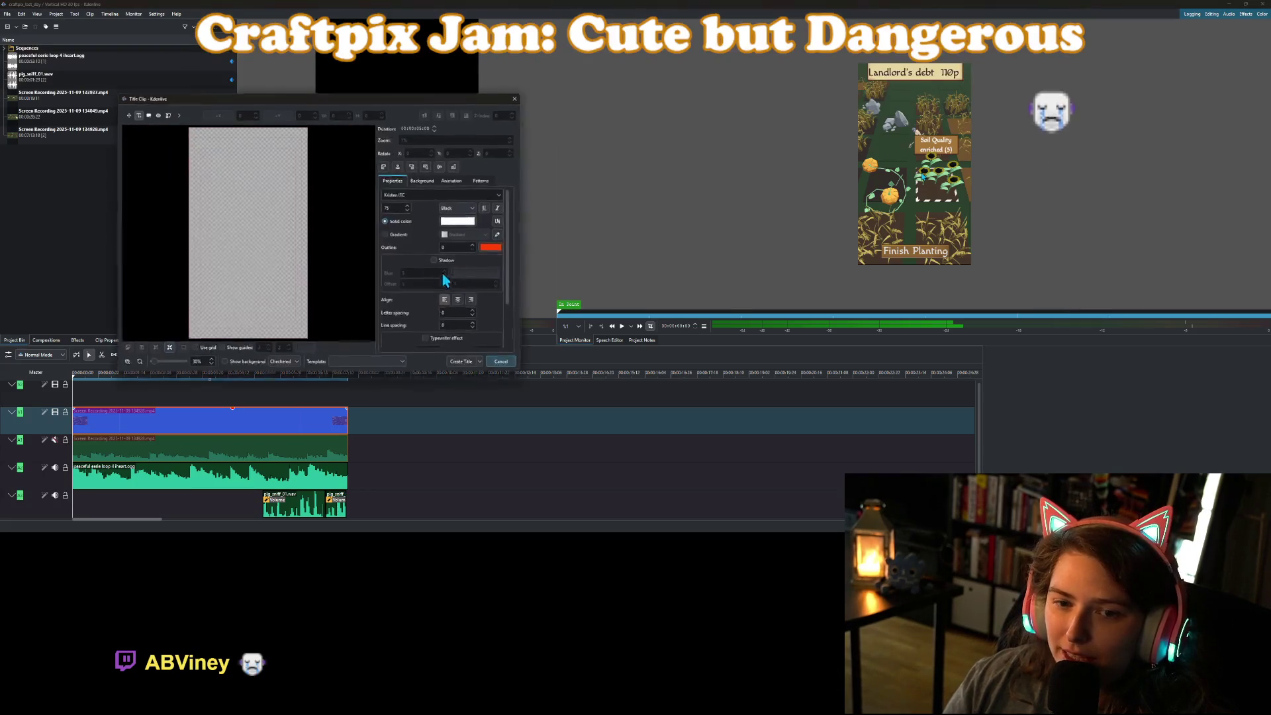
pyautogui.click(219, 199)
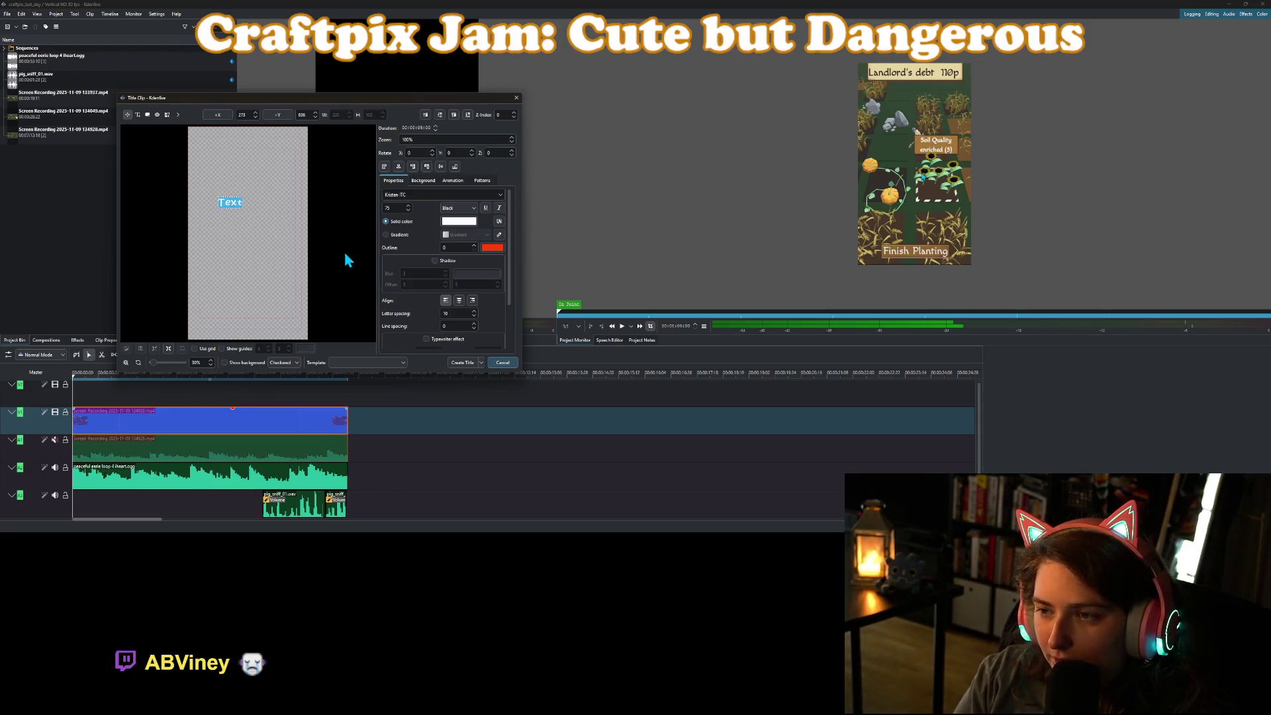
pyautogui.write('Play now')
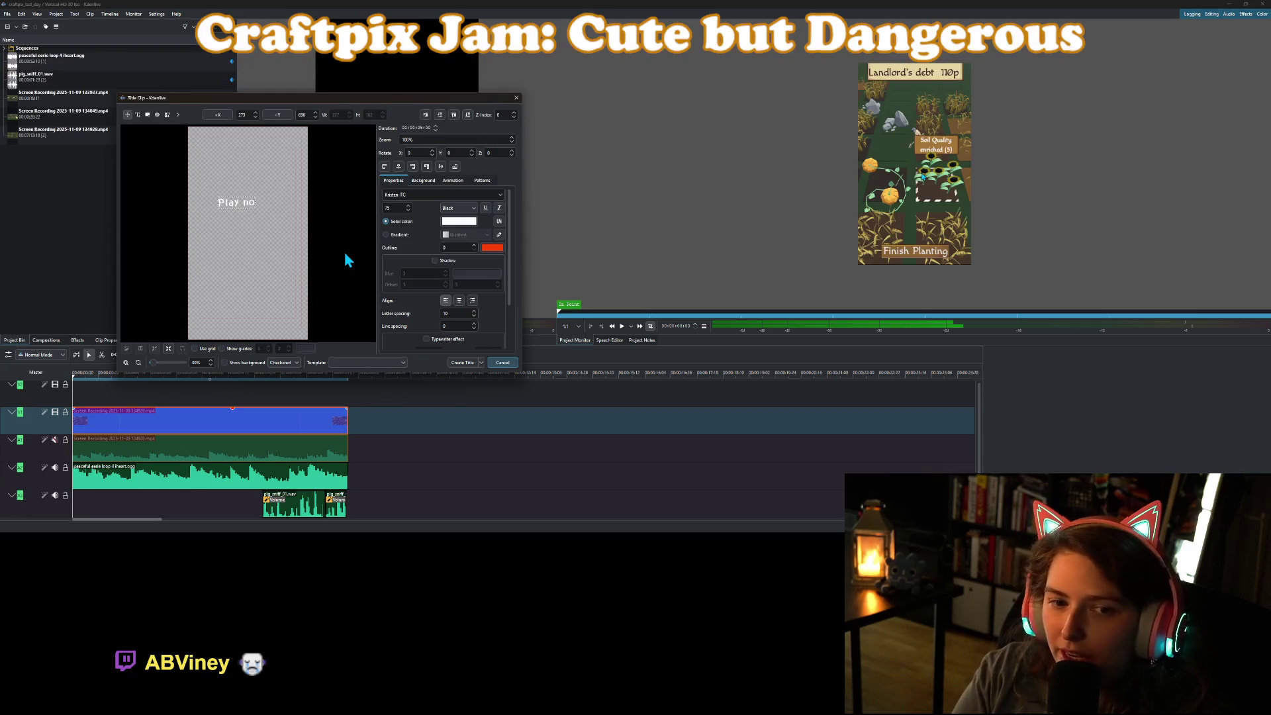
pyautogui.press('BackSpace')
pyautogui.press('BackSpace')
pyautogui.press('BackSpace')
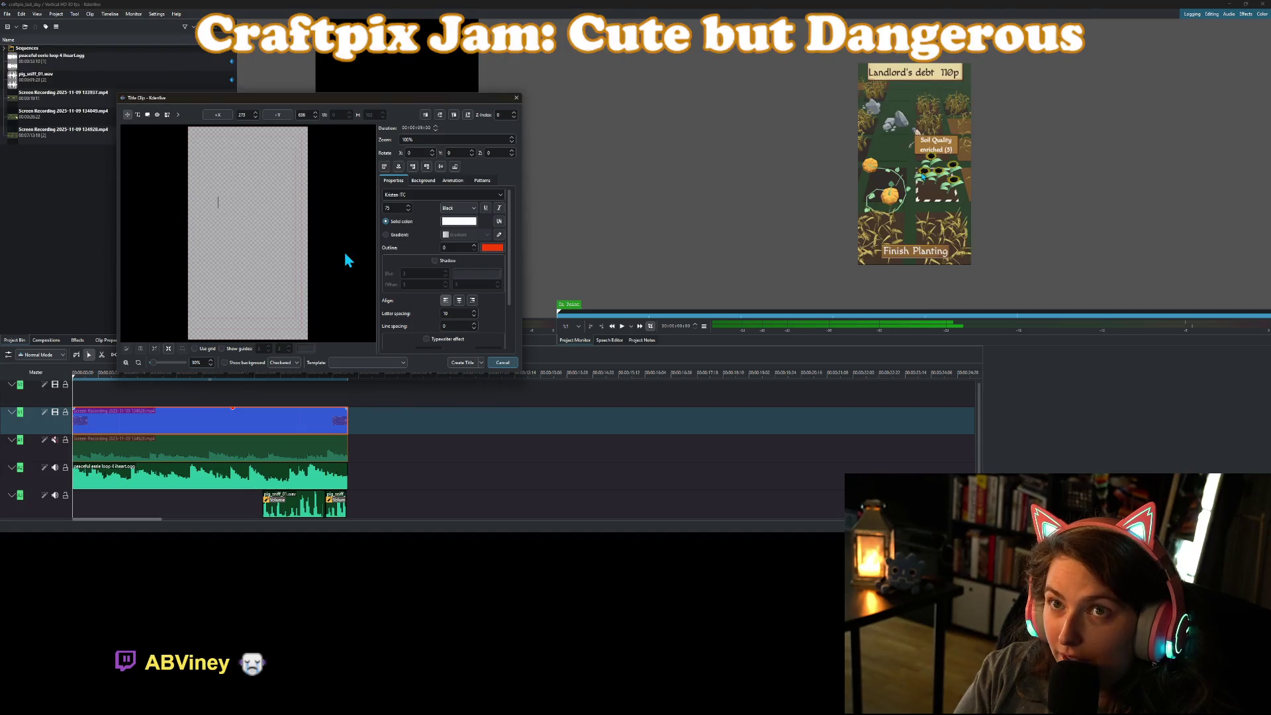
pyautogui.write('P')
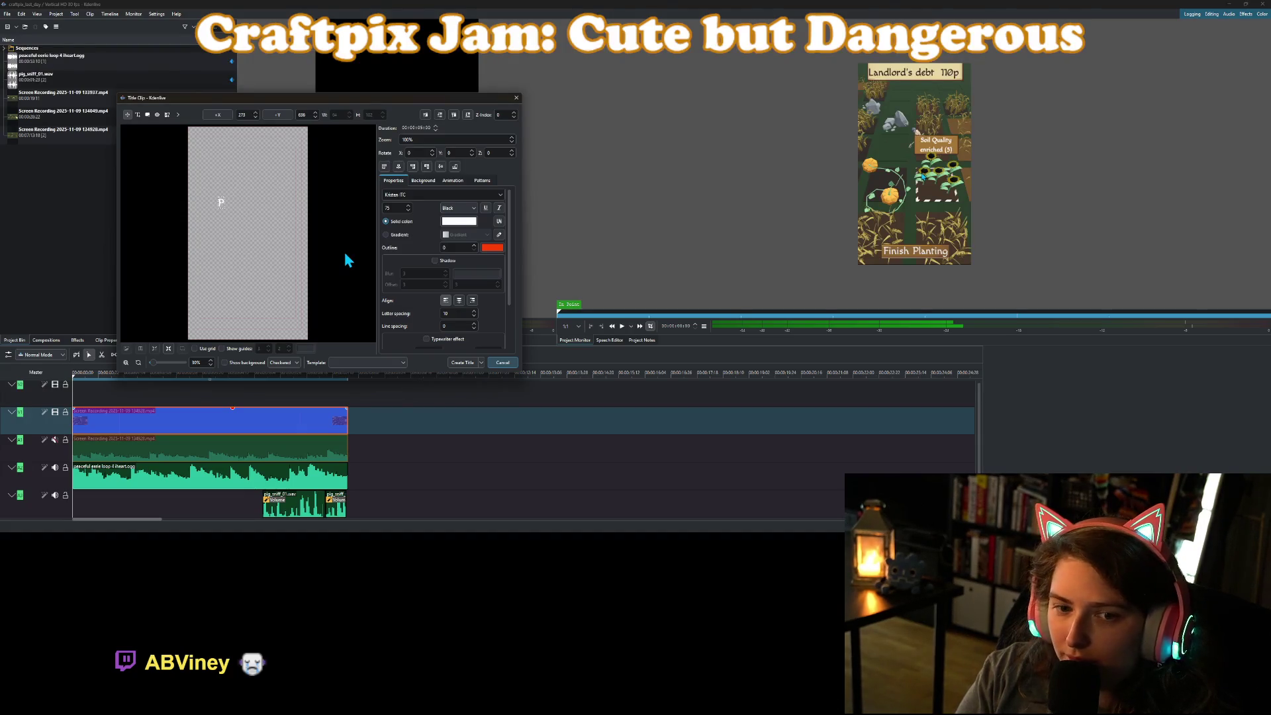
pyautogui.write('lague Sweepw')
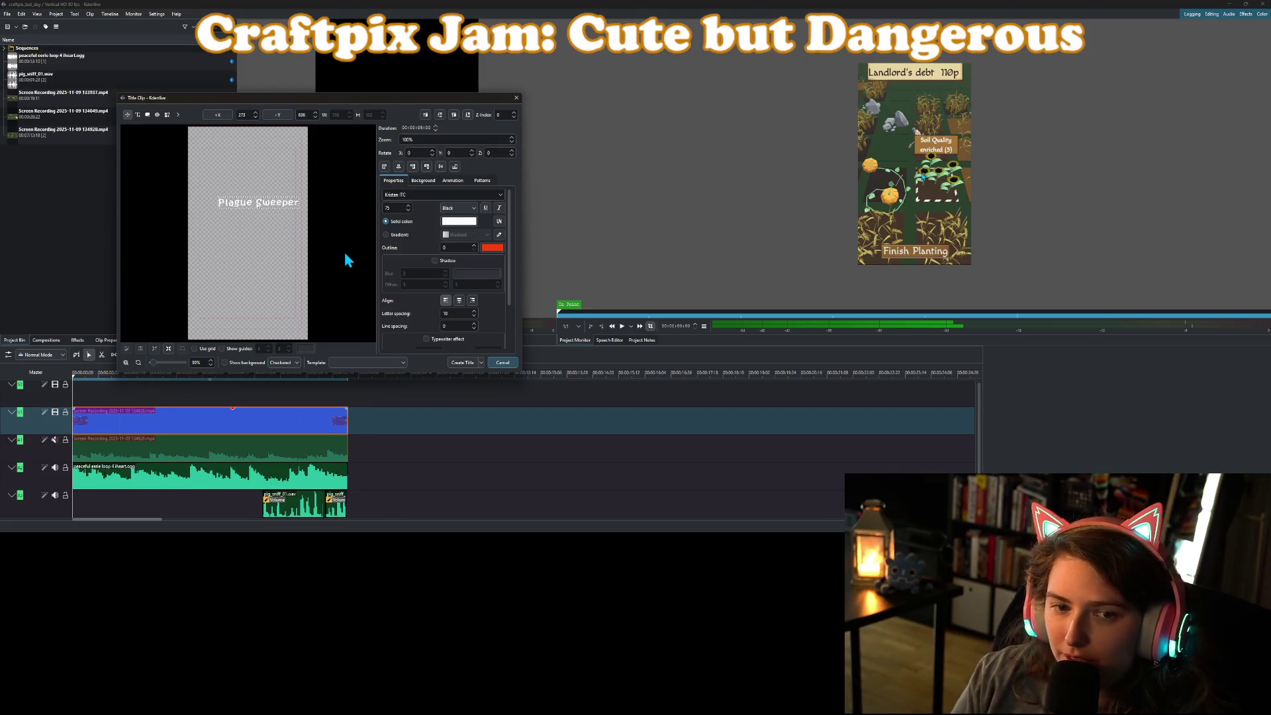
pyautogui.click(399, 169)
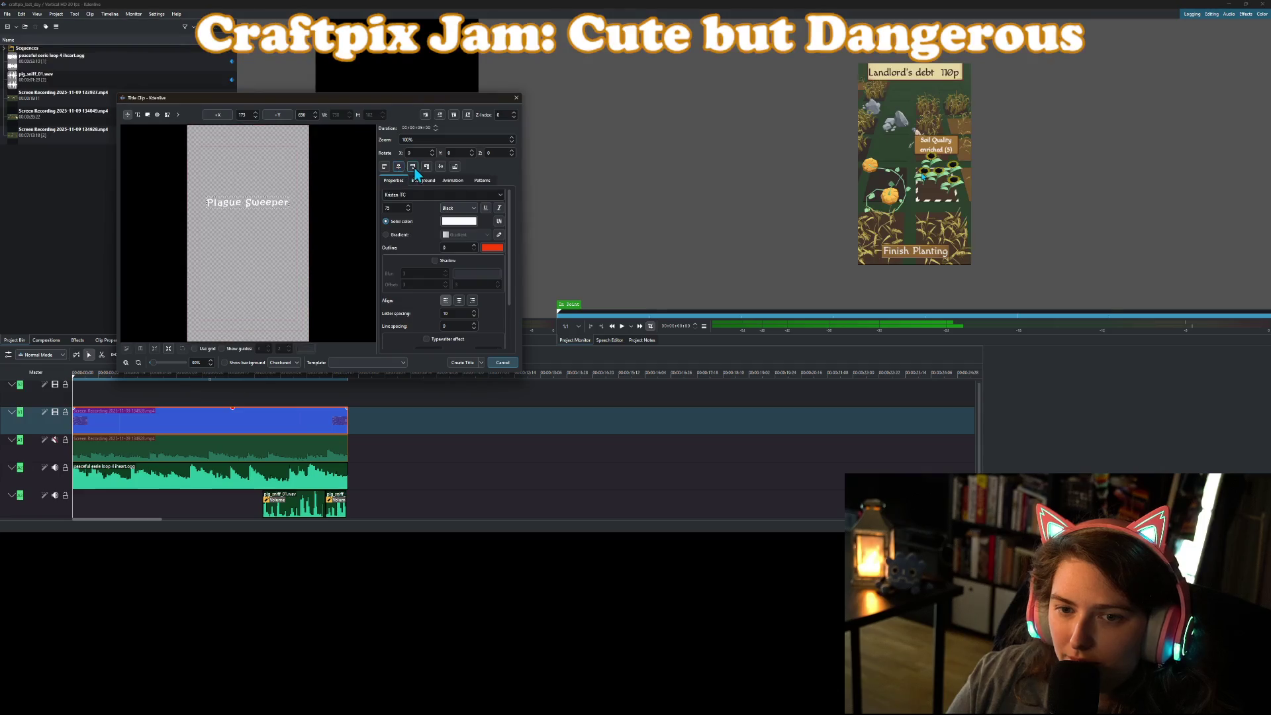
pyautogui.click(427, 170)
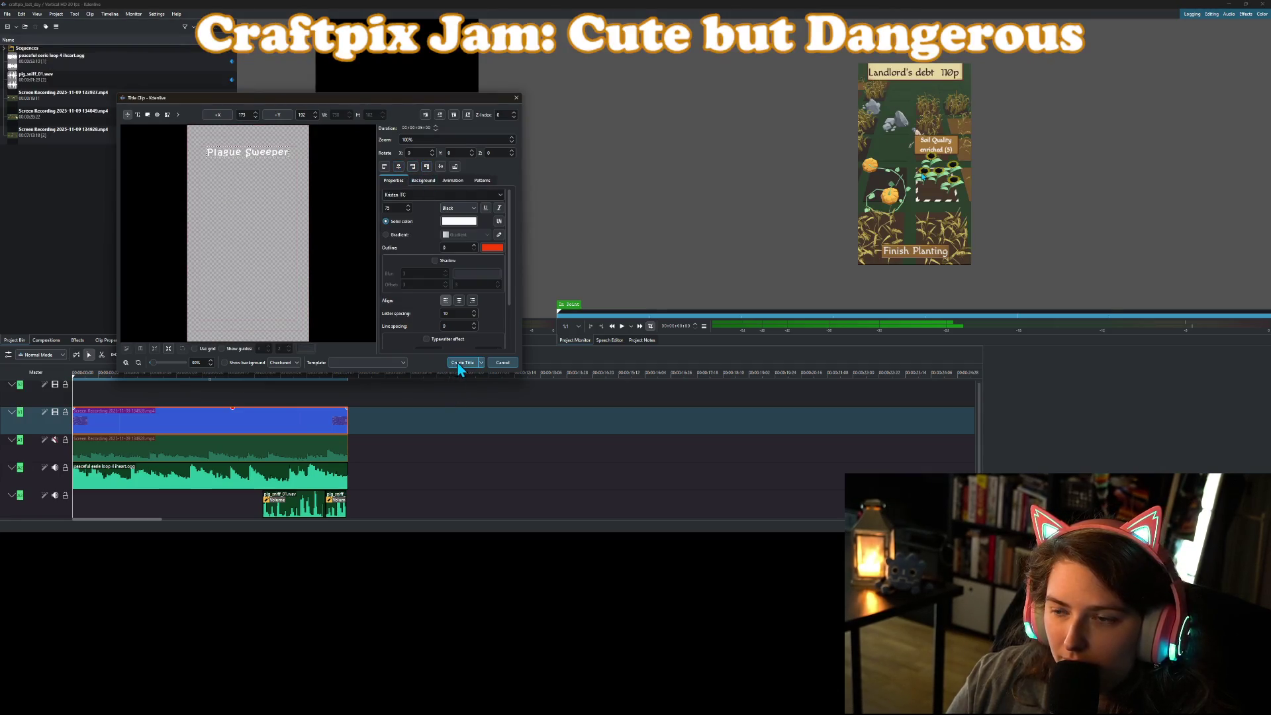
pyautogui.click(459, 364)
# Place the title on video track V2, stretch it to match the other clips, and reopen it.
pyautogui.moveTo(60, 96)
pyautogui.mouseDown()
pyautogui.moveTo(142, 405)
pyautogui.moveTo(74, 403)
pyautogui.mouseUp()
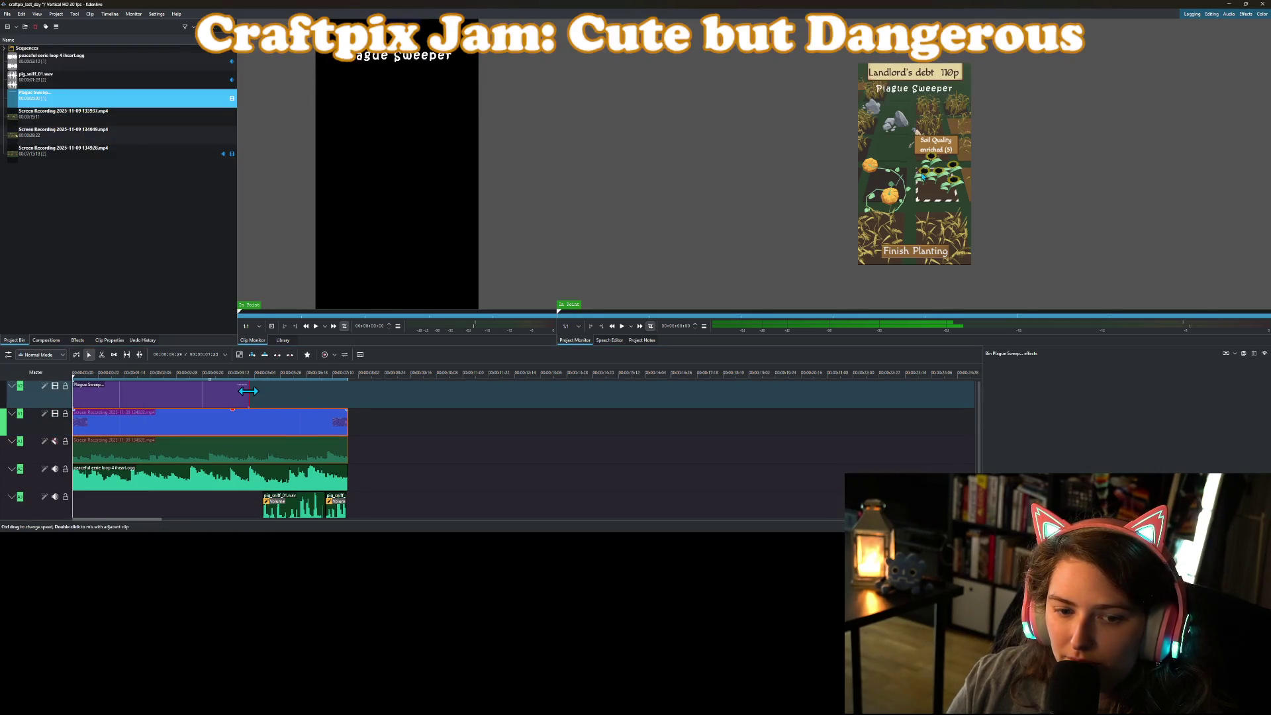
pyautogui.moveTo(246, 390); pyautogui.dragTo(347, 389)
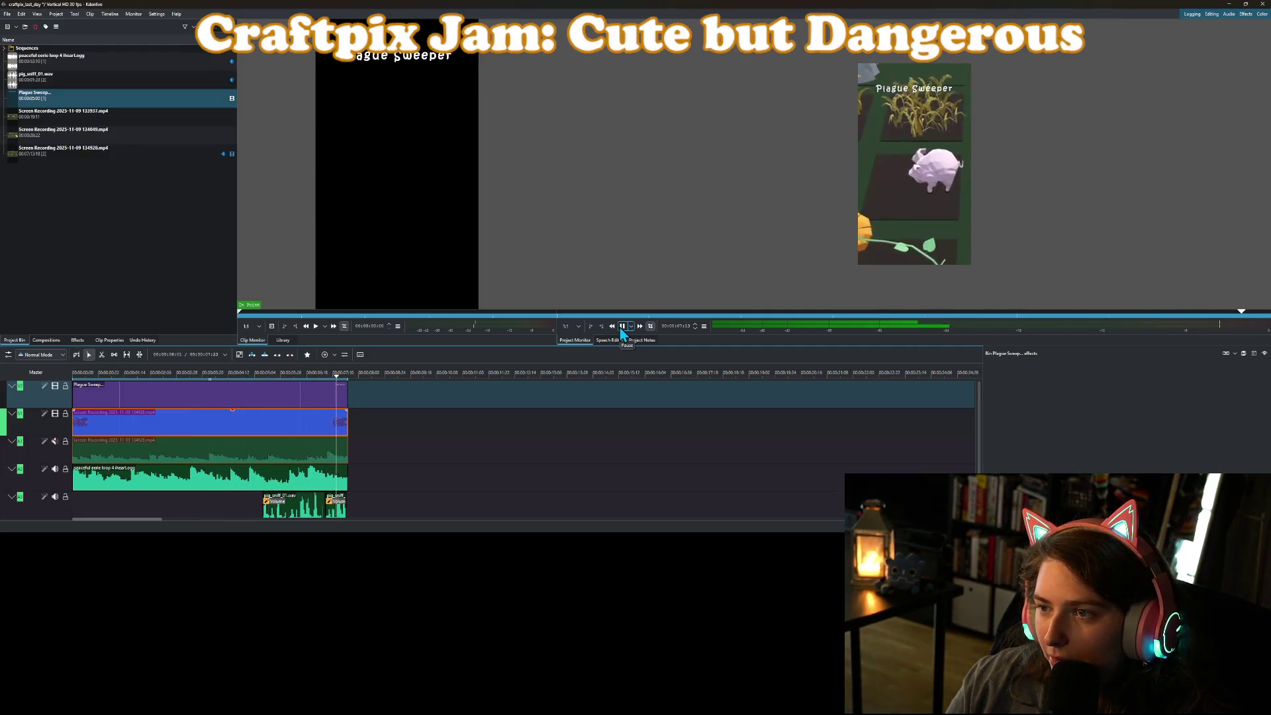
pyautogui.moveTo(204, 378); pyautogui.dragTo(66, 379)
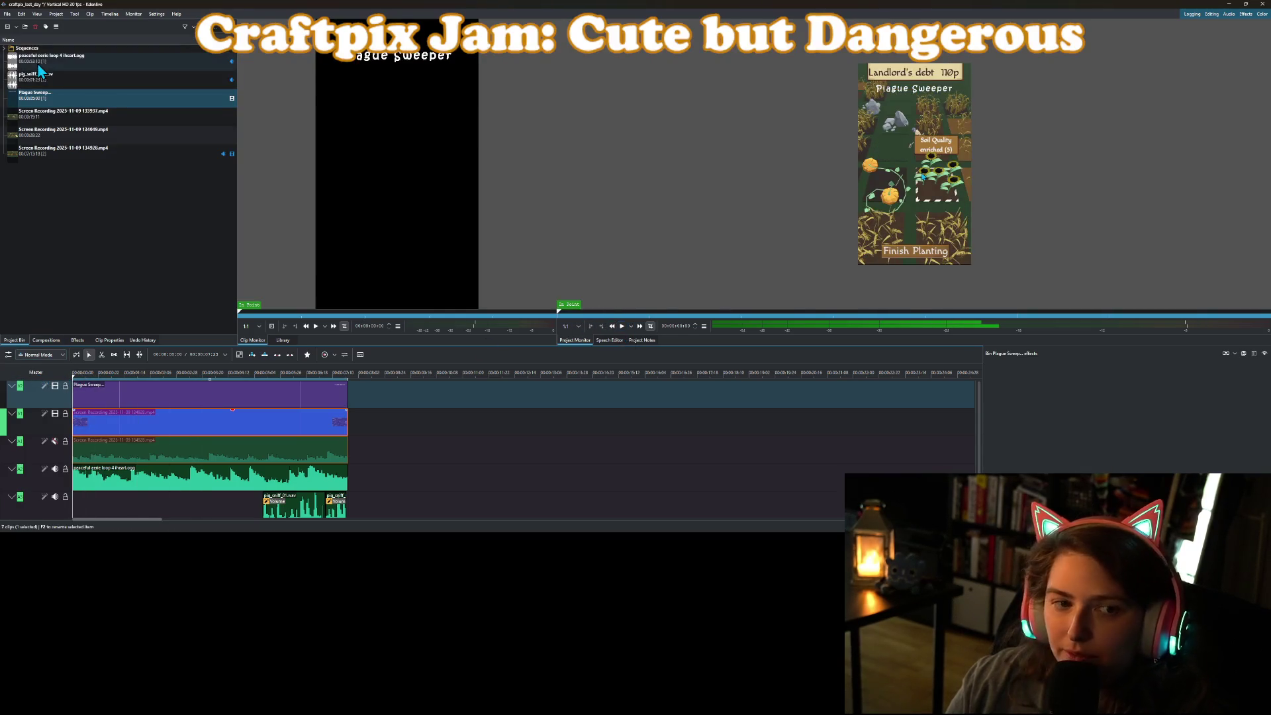
pyautogui.doubleClick(40, 93)
# Give the Plague Sweeper text a white outline and update the title clip.
pyautogui.doubleClick(84, 105)
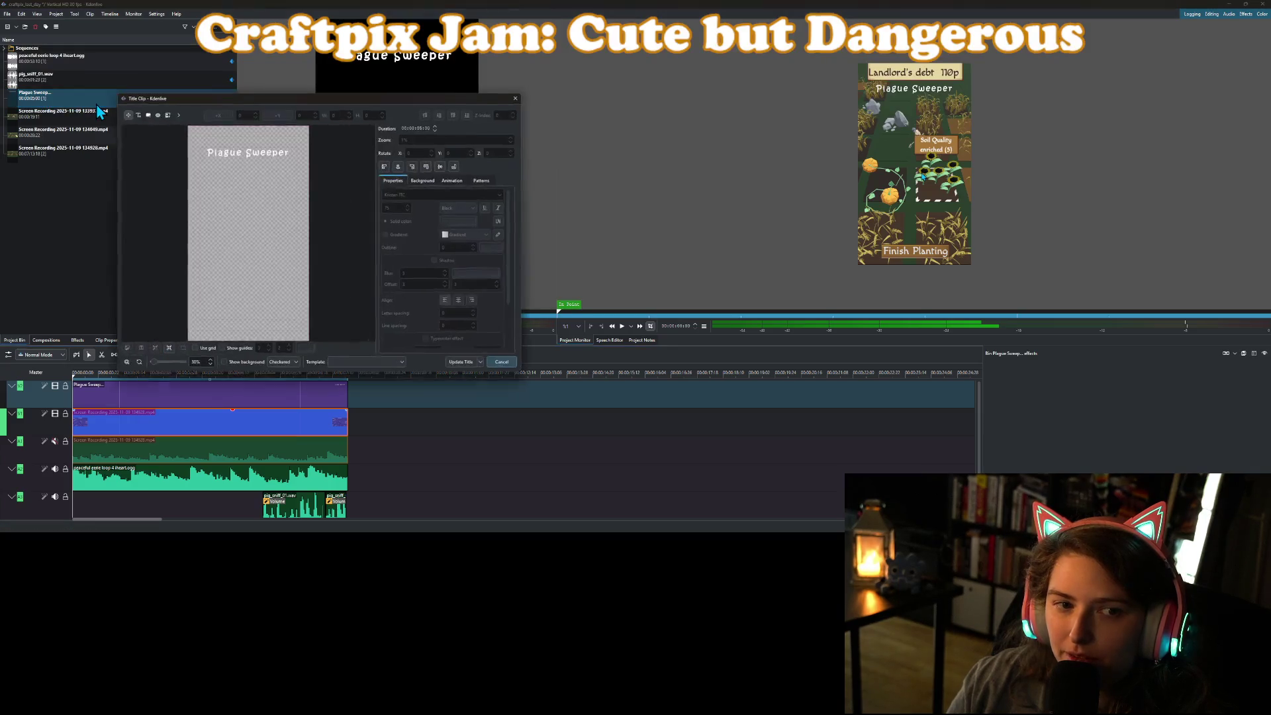
pyautogui.click(253, 154)
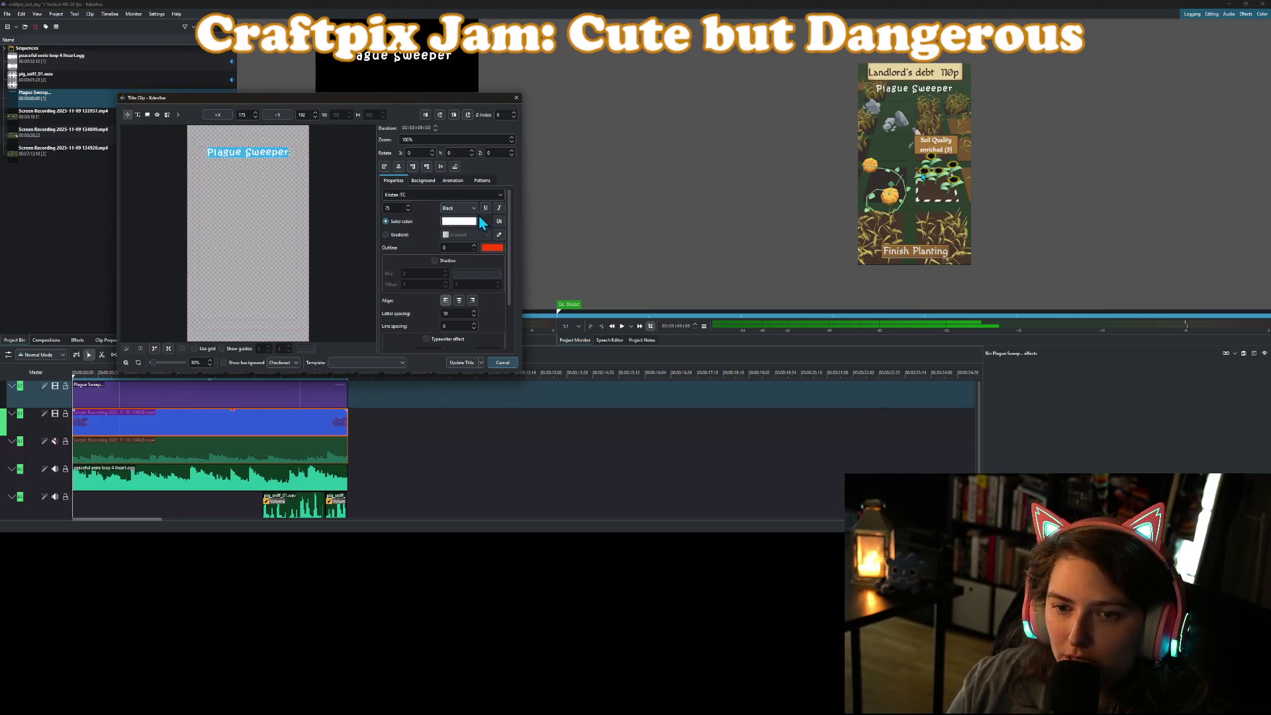
pyautogui.click(493, 251)
pyautogui.click(371, 226)
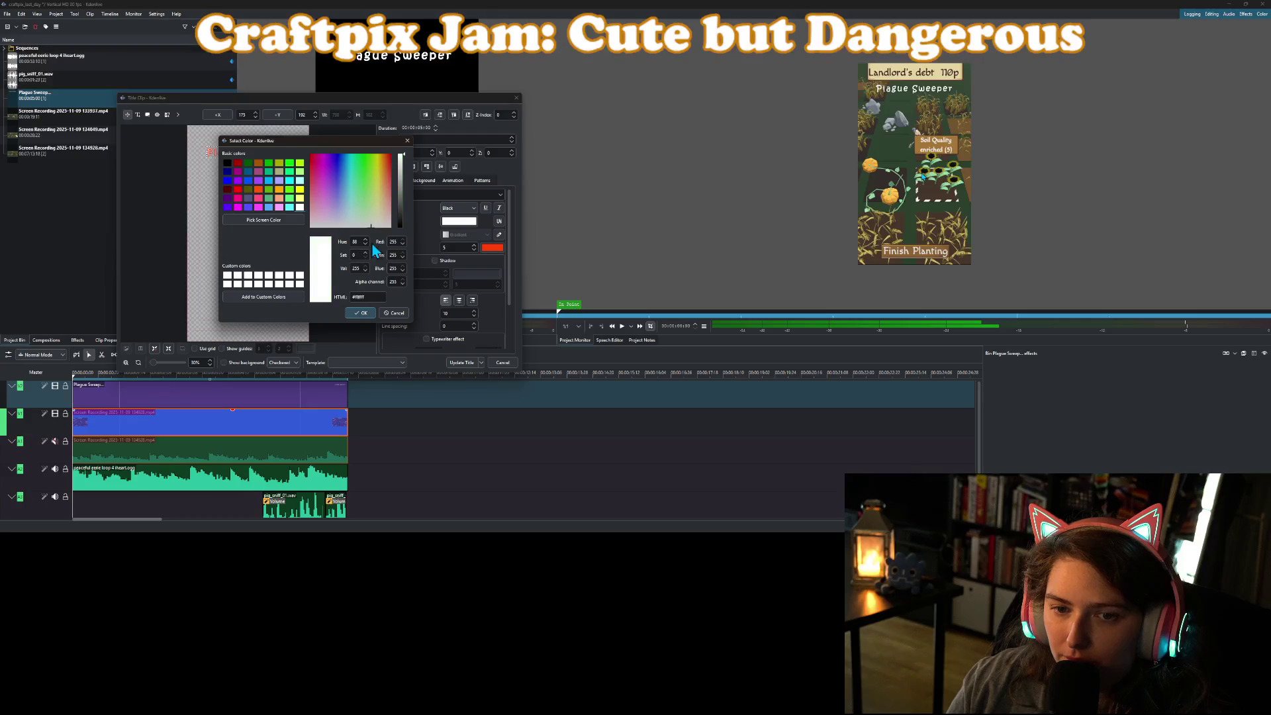
pyautogui.click(363, 312)
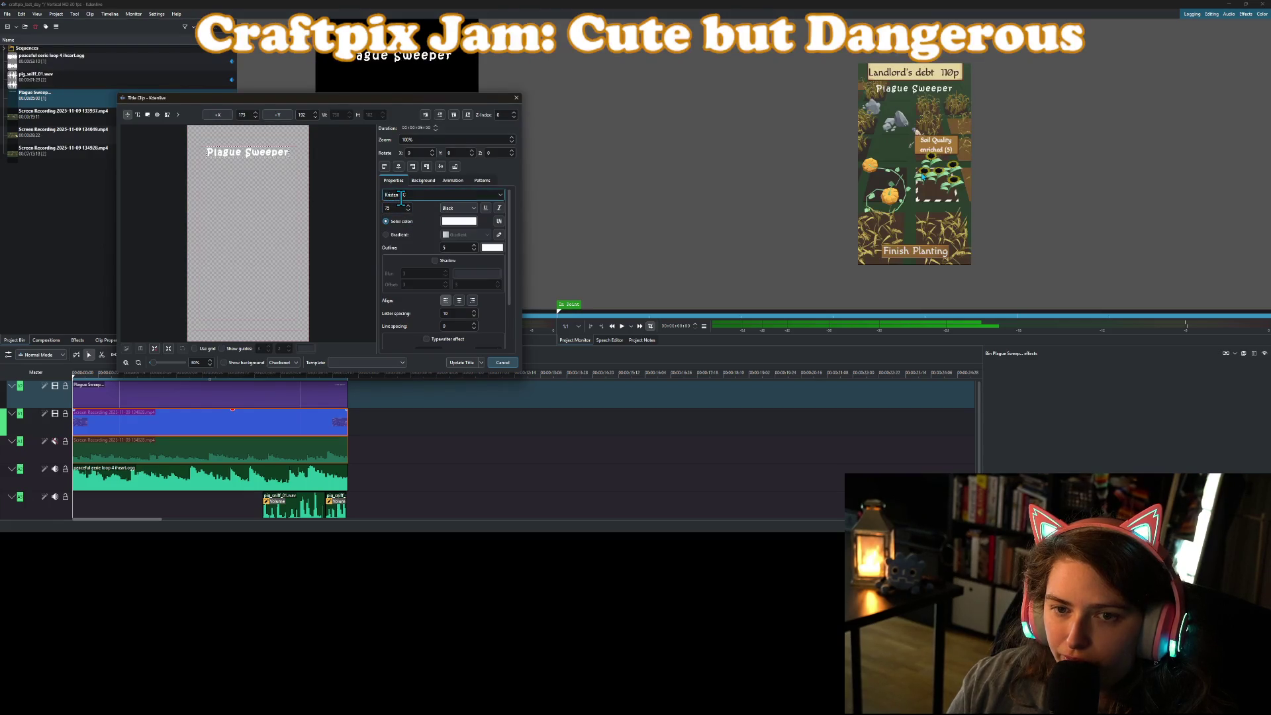
pyautogui.click(466, 366)
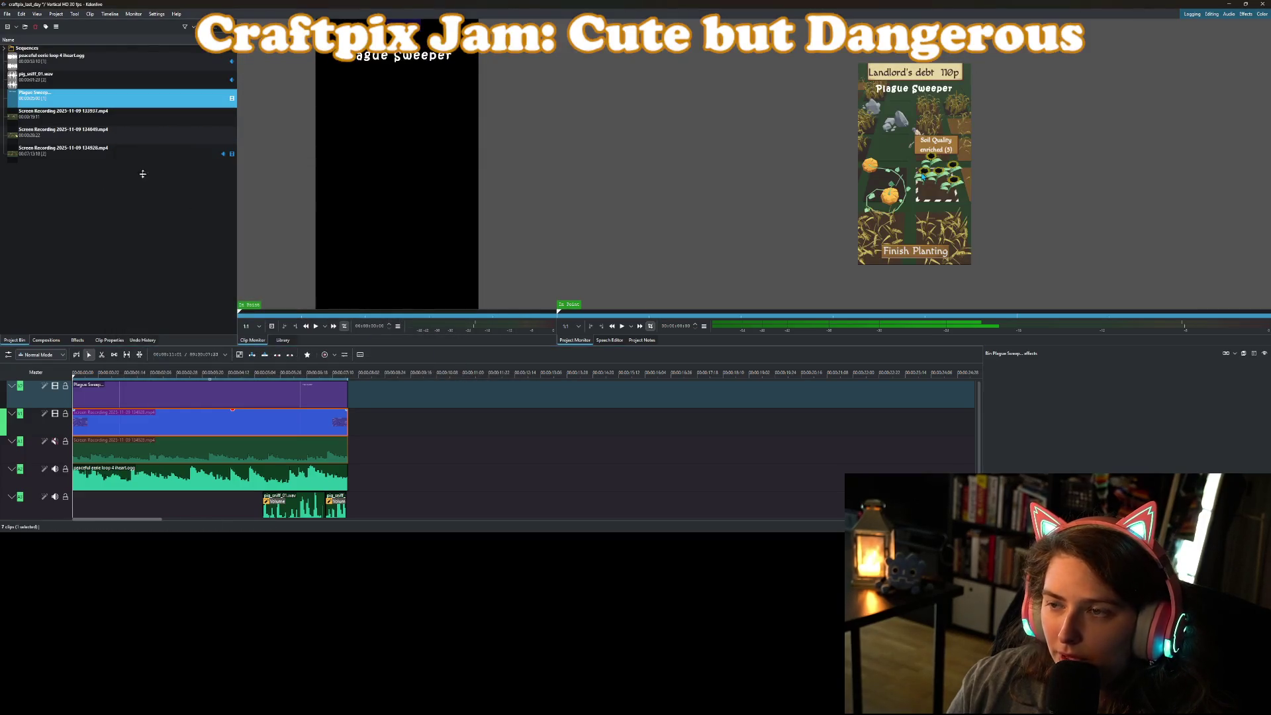
# Reapply the title edits, close the editor, and briefly preview the project.
pyautogui.doubleClick(65, 99)
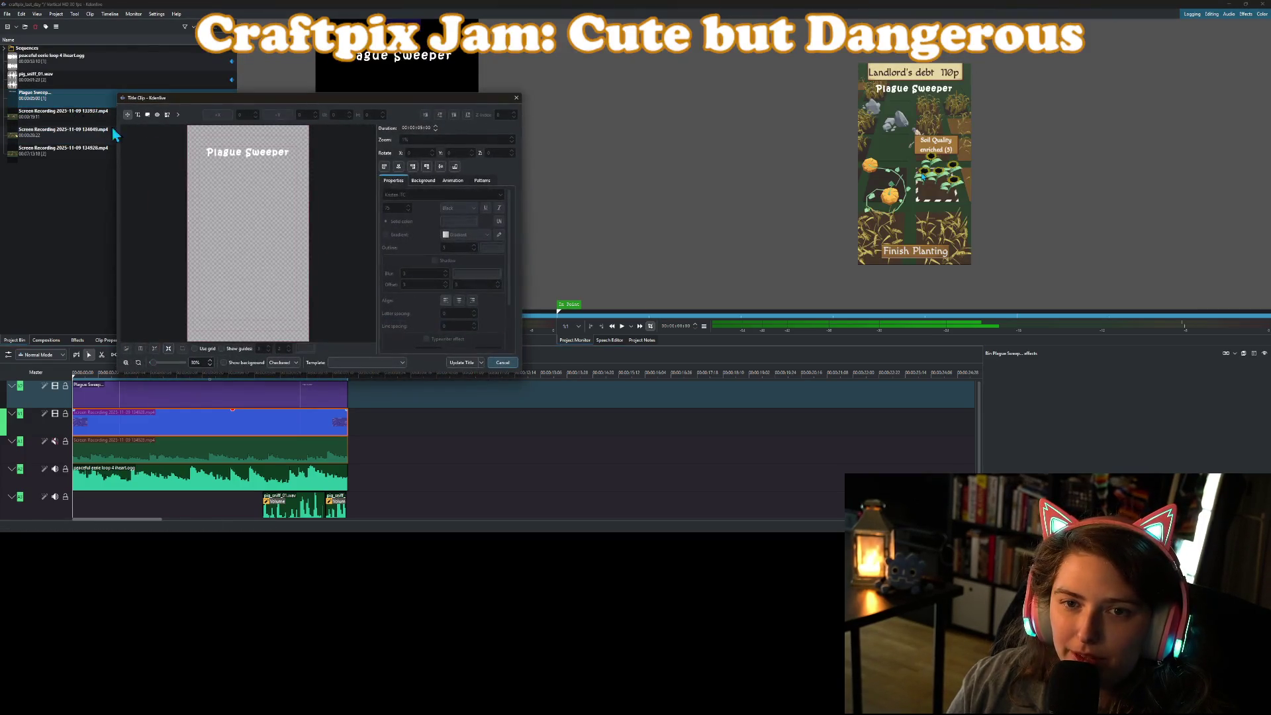
pyautogui.click(242, 157)
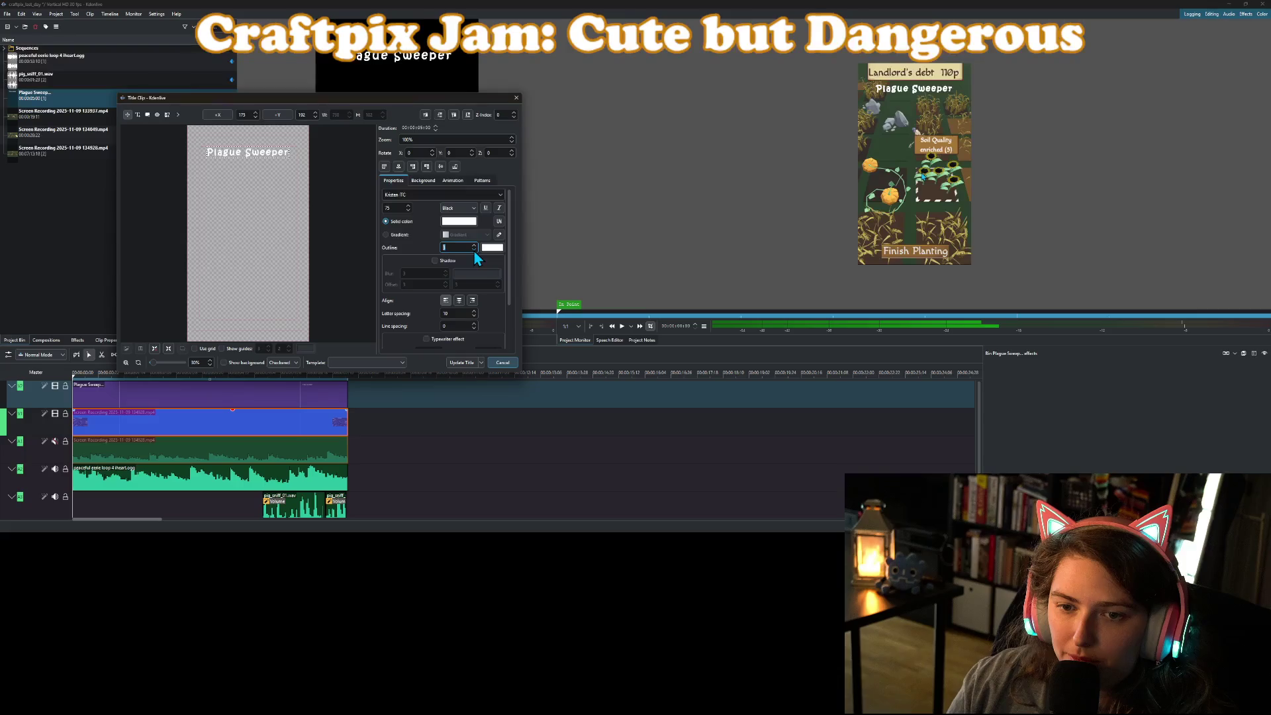
pyautogui.click(468, 363)
pyautogui.click(720, 280)
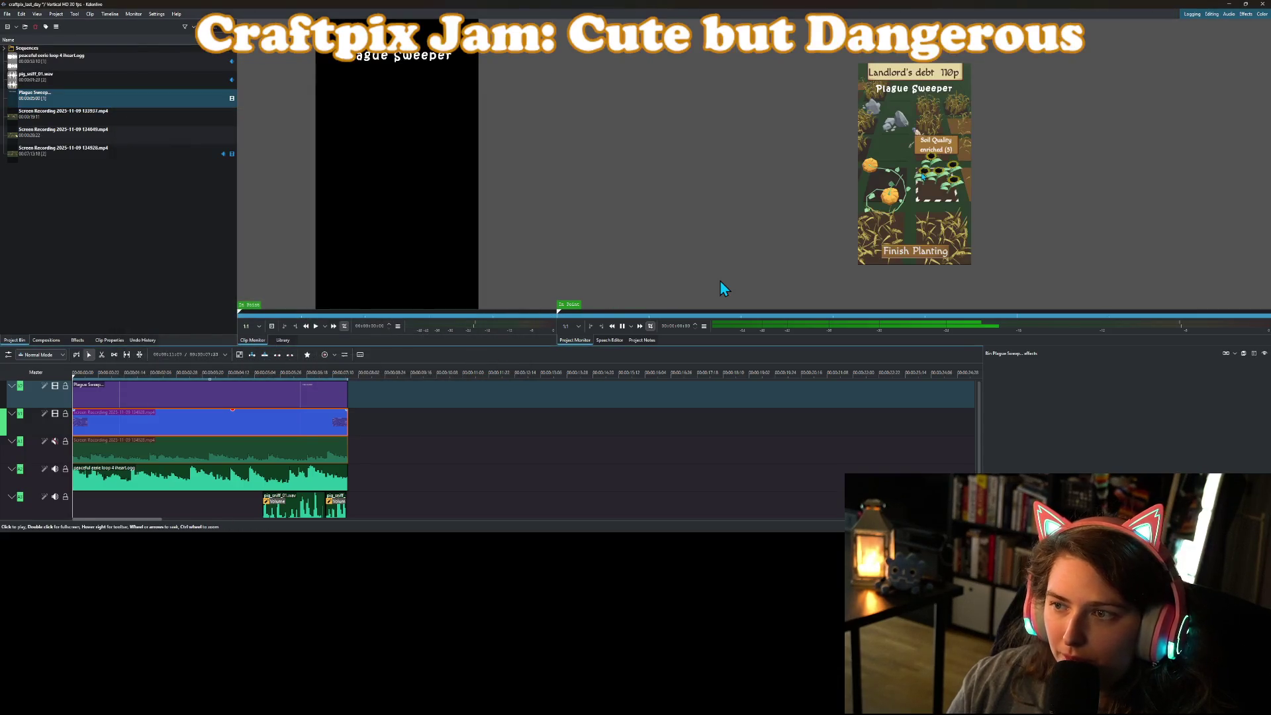
pyautogui.click(751, 233)
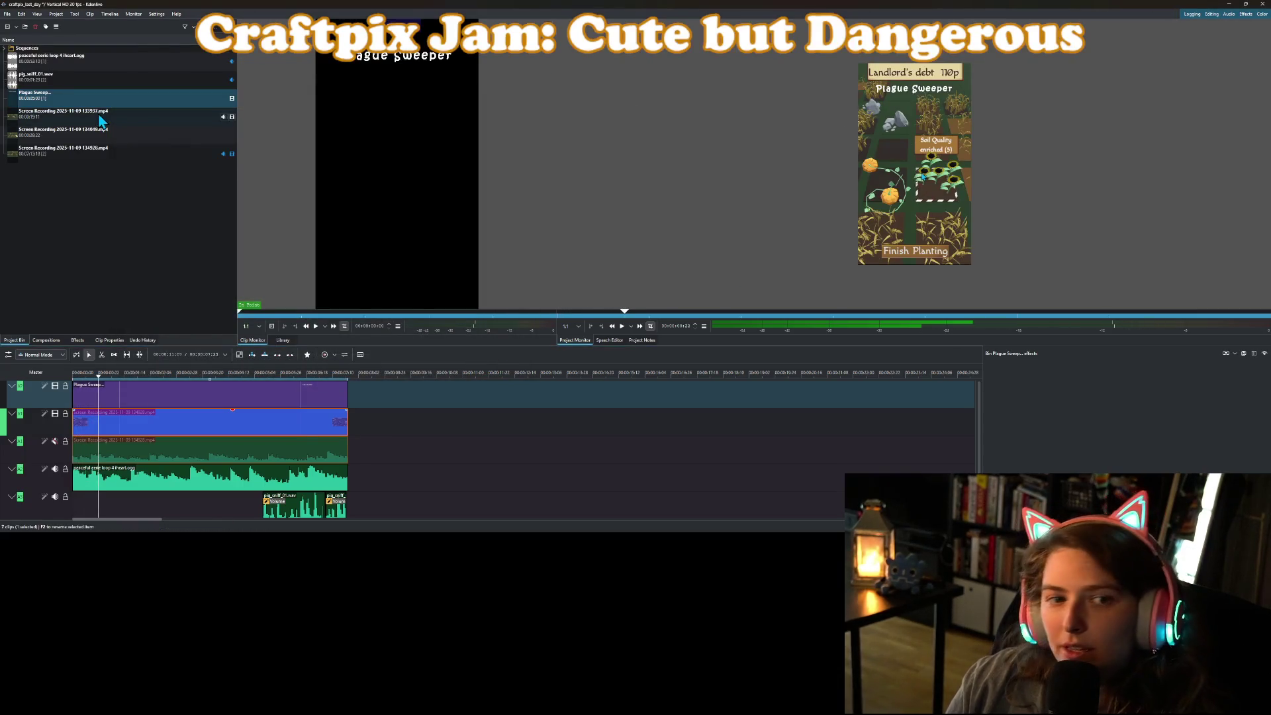
# Try the LetterBoxed effect on the Plague Sweeper title clip, then remove it.
pyautogui.click(113, 397)
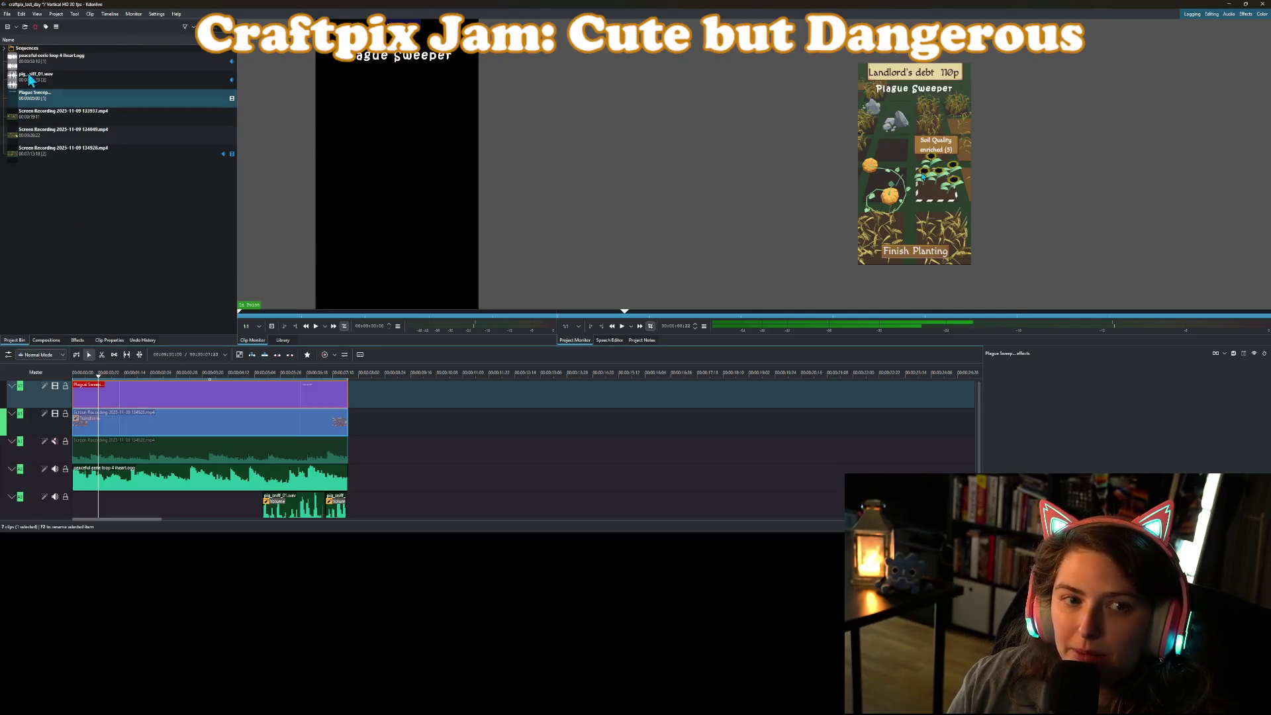
pyautogui.click(77, 341)
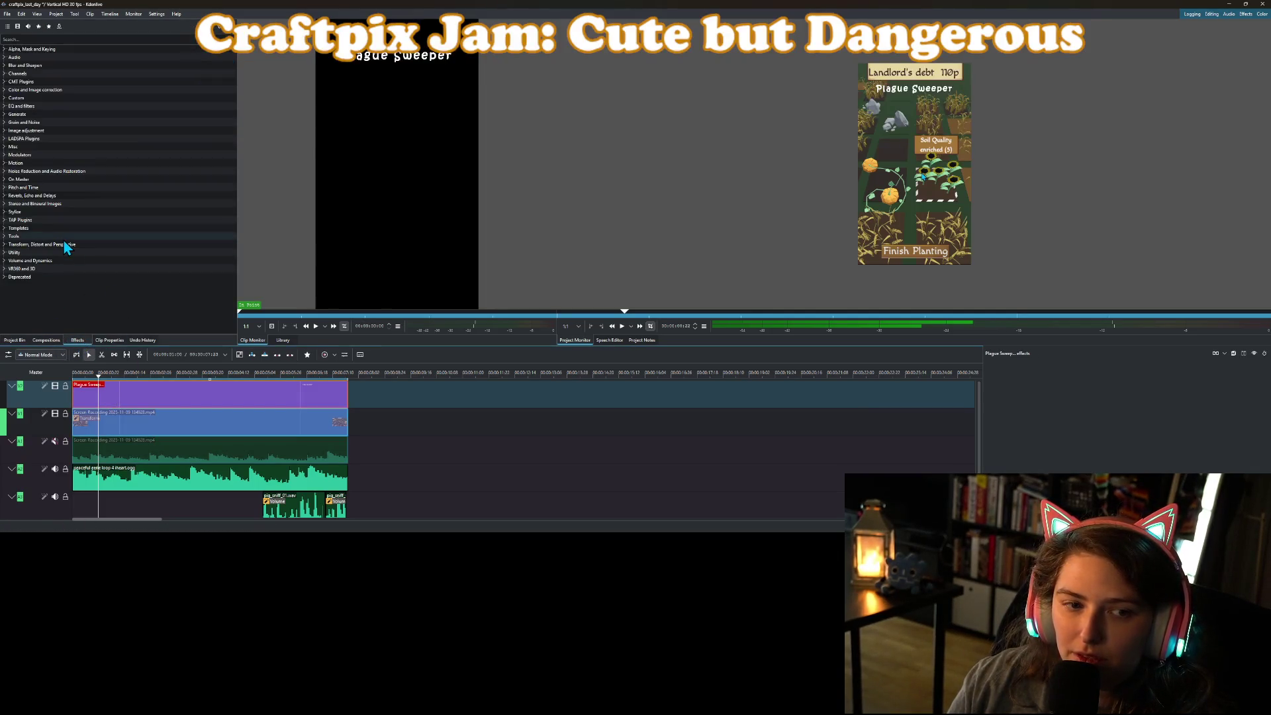
pyautogui.click(13, 245)
pyautogui.scroll(-5, 70, 265)
pyautogui.scroll(-2, 71, 262)
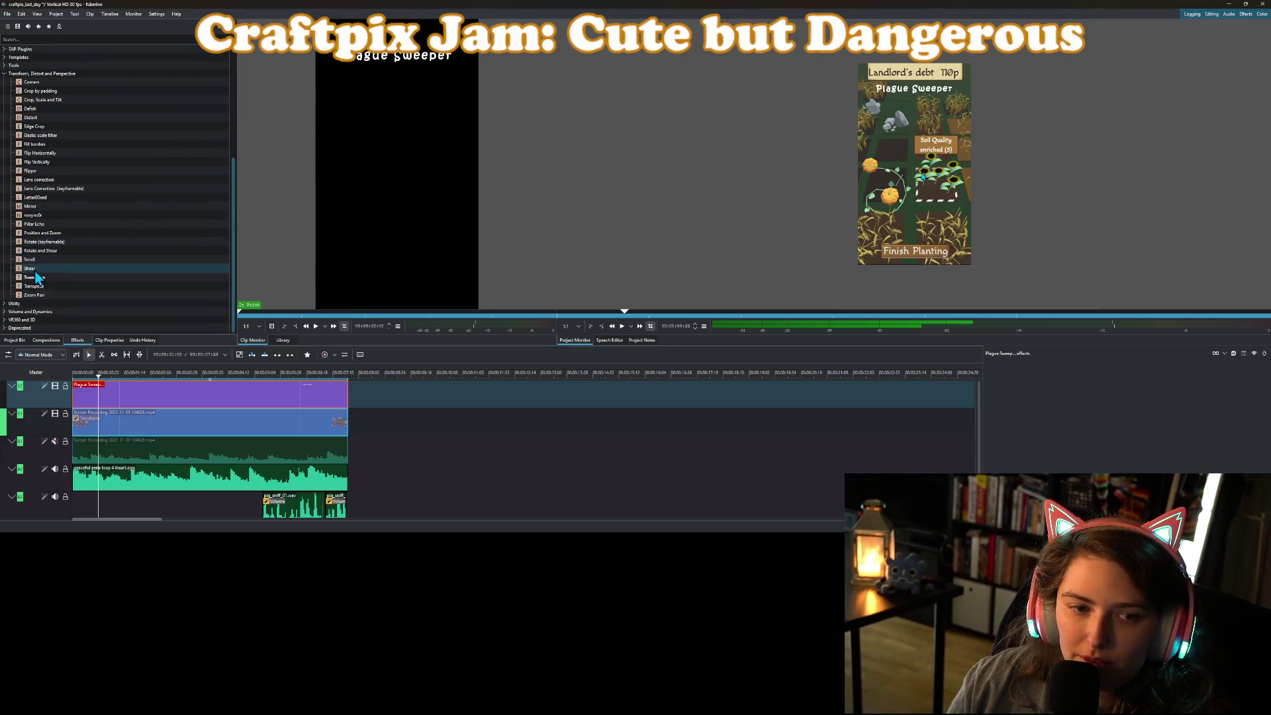
pyautogui.scroll(3, 80, 285)
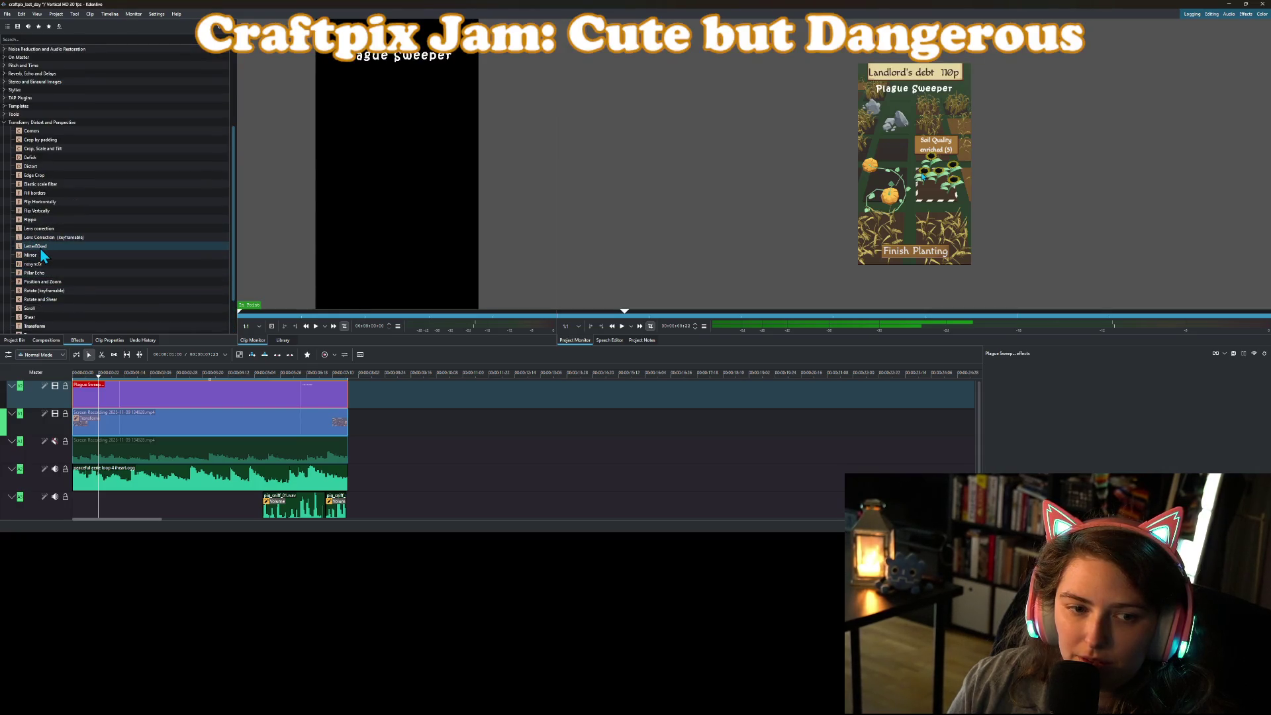
pyautogui.click(40, 247)
pyautogui.moveTo(38, 251)
pyautogui.mouseDown()
pyautogui.moveTo(146, 394)
pyautogui.moveTo(93, 376)
pyautogui.moveTo(366, 408)
pyautogui.moveTo(234, 400)
pyautogui.mouseUp()
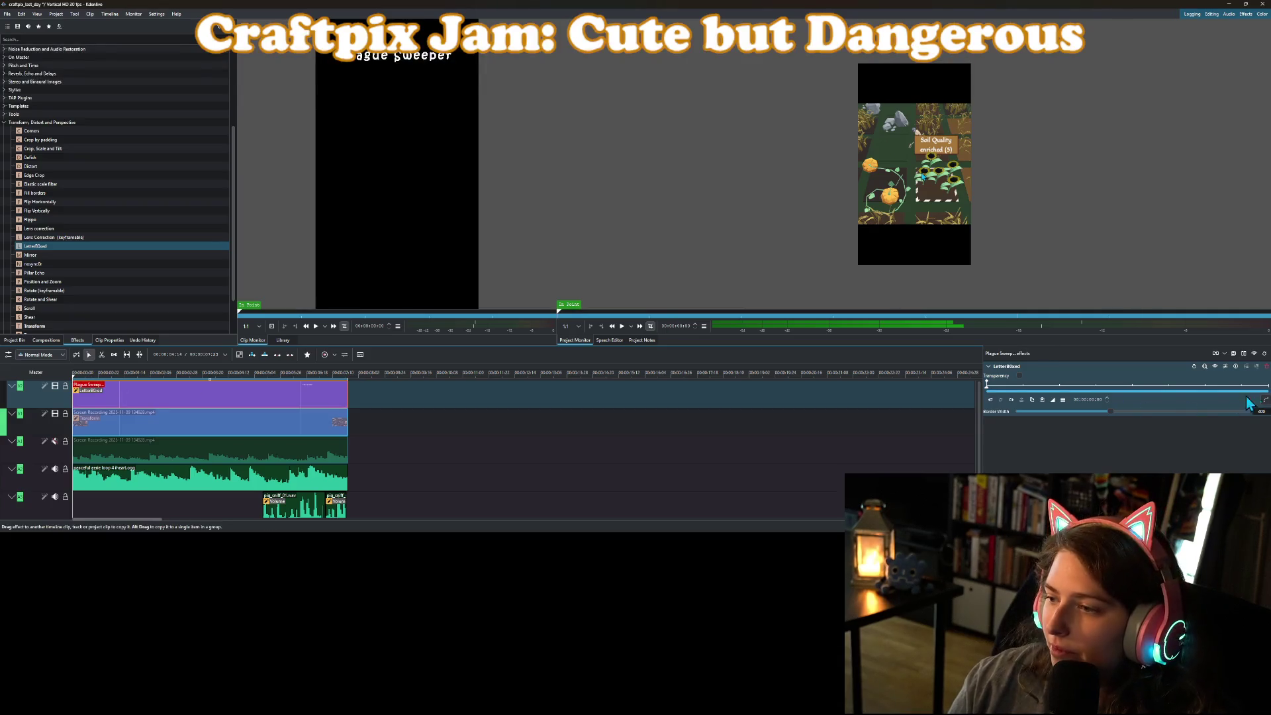
pyautogui.click(1266, 367)
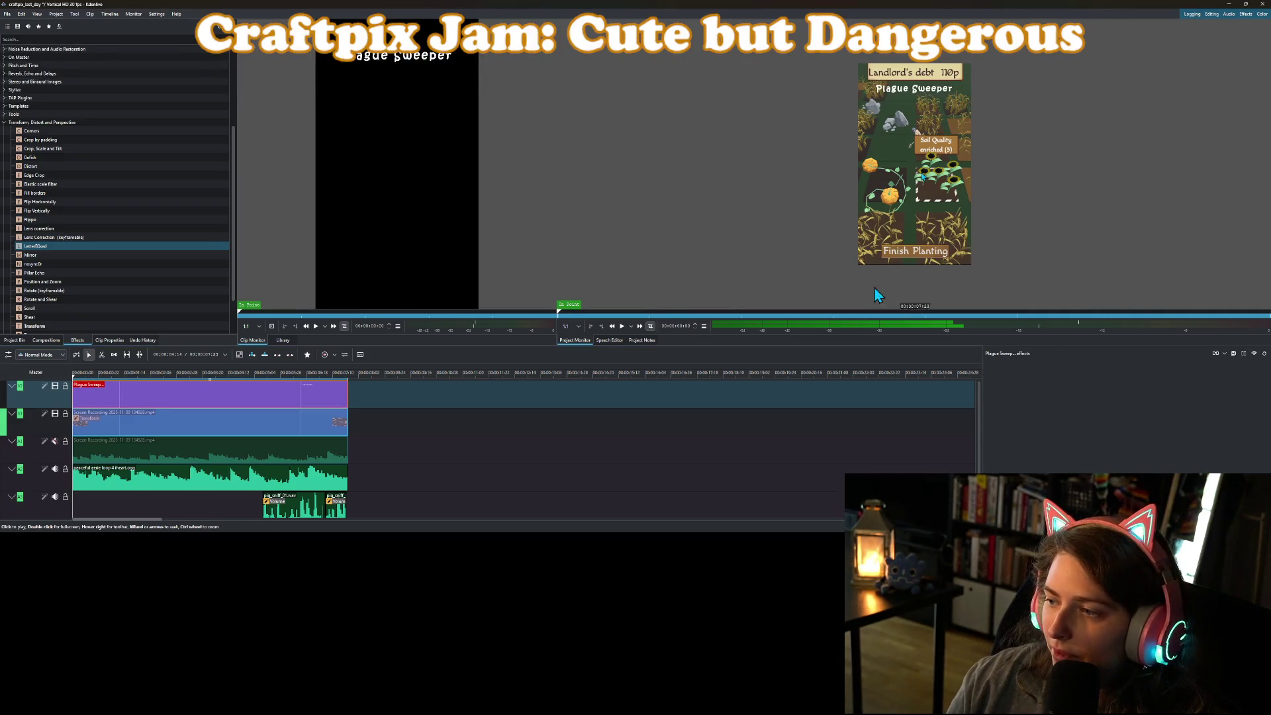
# Apply the custom throb_1s_95_105 effect to the title clip and preview the edit.
pyautogui.click(4, 122)
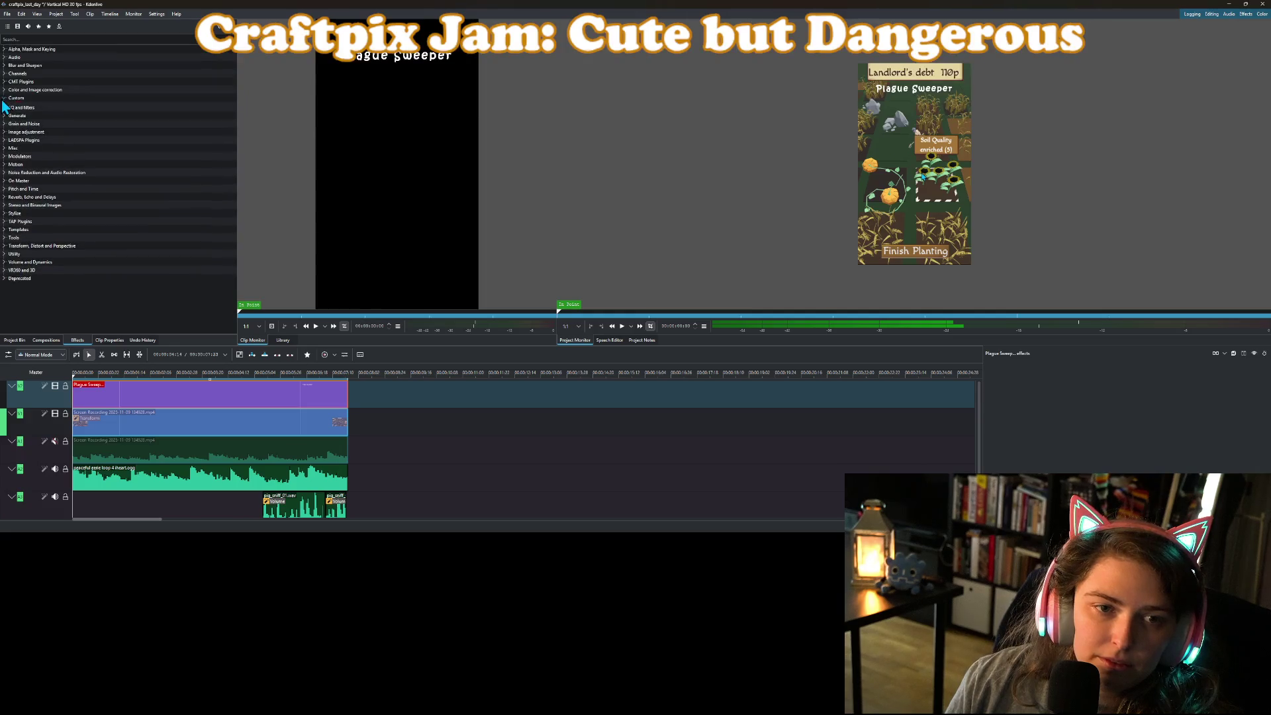
pyautogui.click(4, 99)
pyautogui.moveTo(36, 105)
pyautogui.mouseDown()
pyautogui.moveTo(144, 410)
pyautogui.moveTo(157, 398)
pyautogui.mouseUp()
pyautogui.click(93, 391)
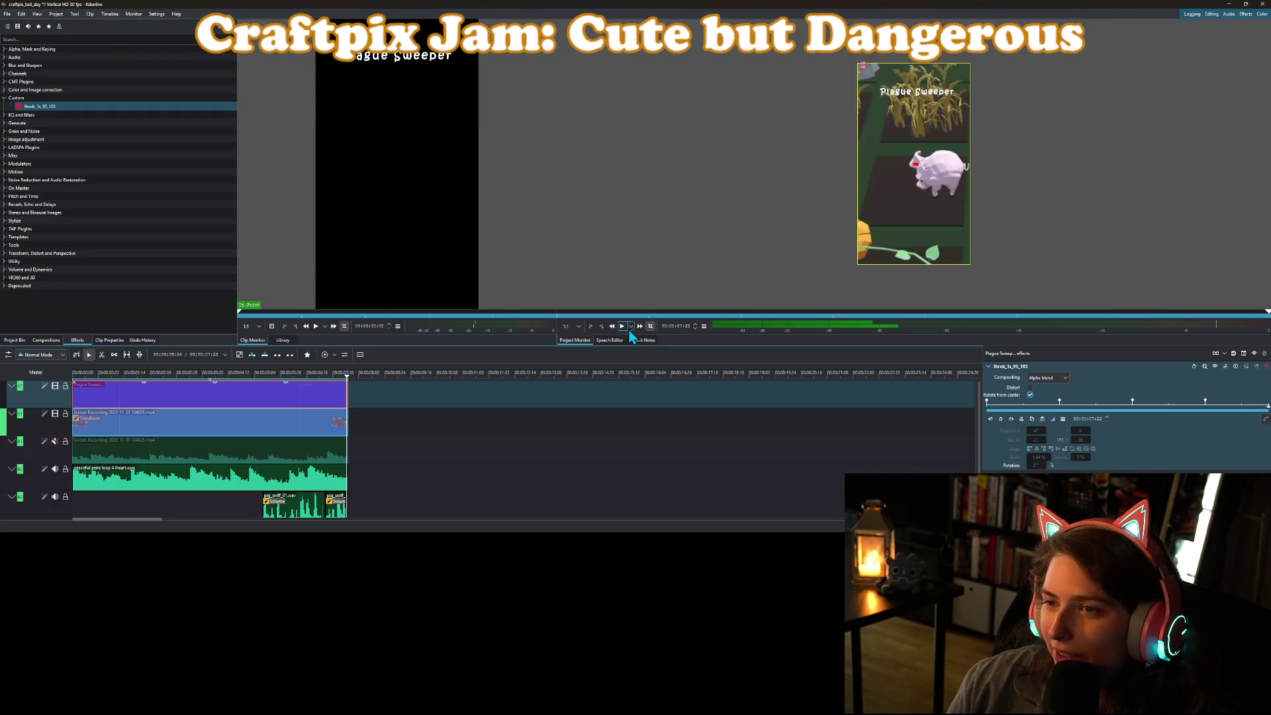
# Play from about three seconds in, then delete the Plague Sweeper title clip from V2.
pyautogui.click(190, 372)
pyautogui.press('space')
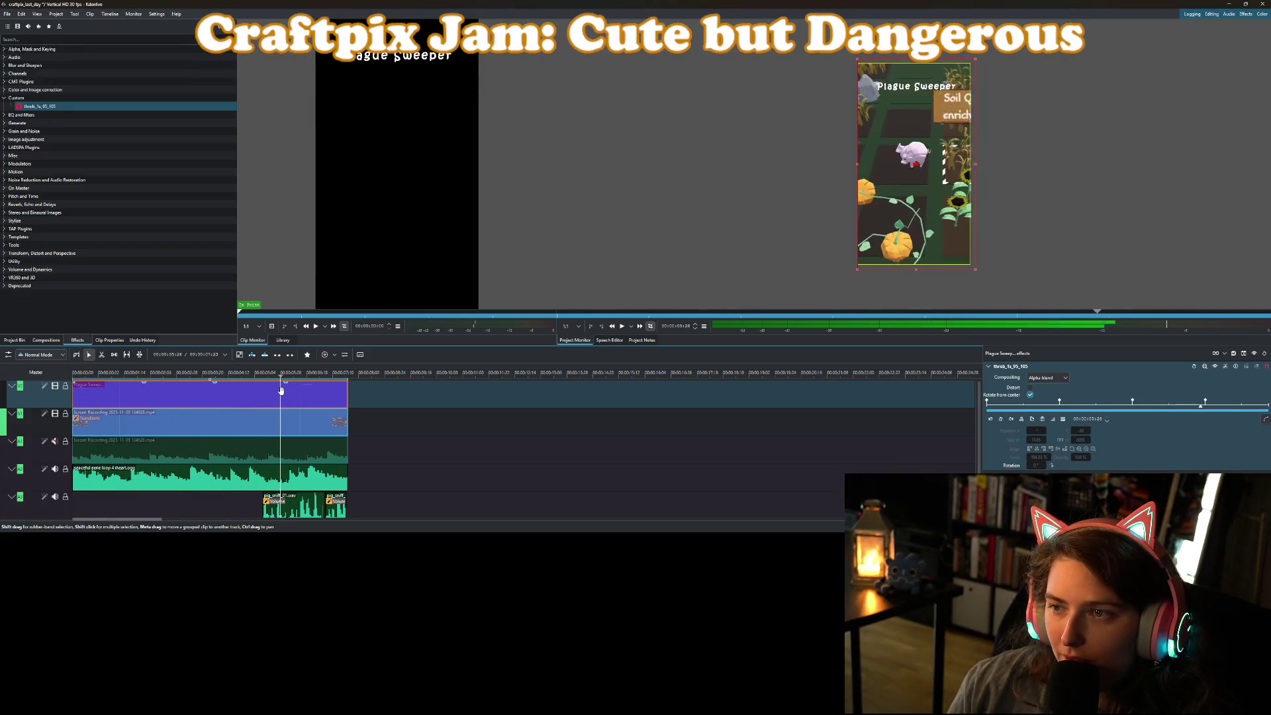
pyautogui.press('Delete')
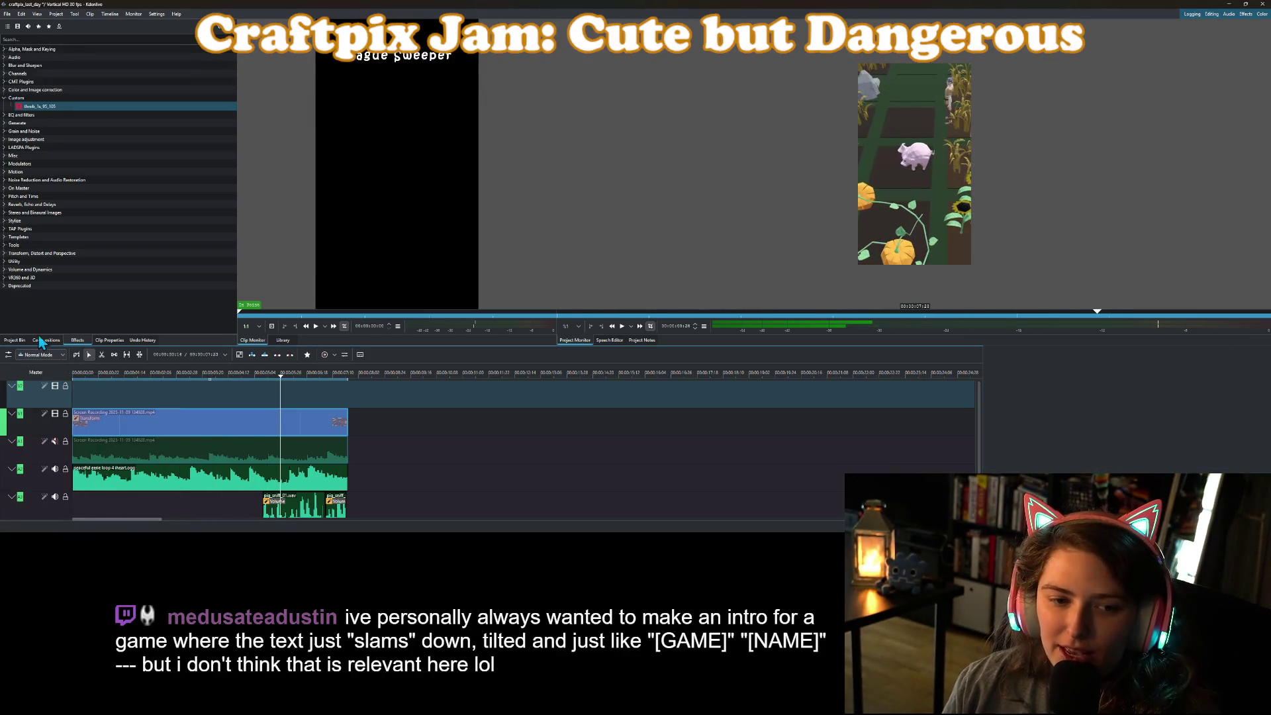
pyautogui.click(15, 339)
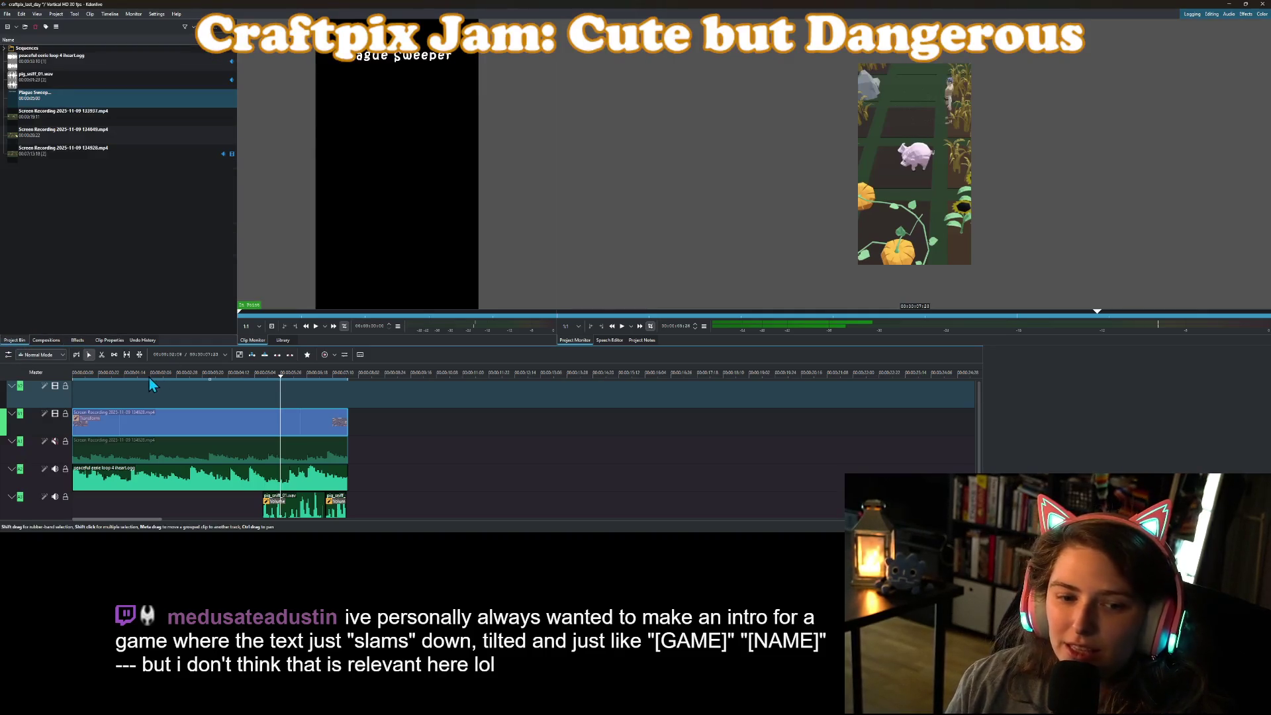
# Return to the project start, clear the bin selection, and save the project.
pyautogui.press('Home')
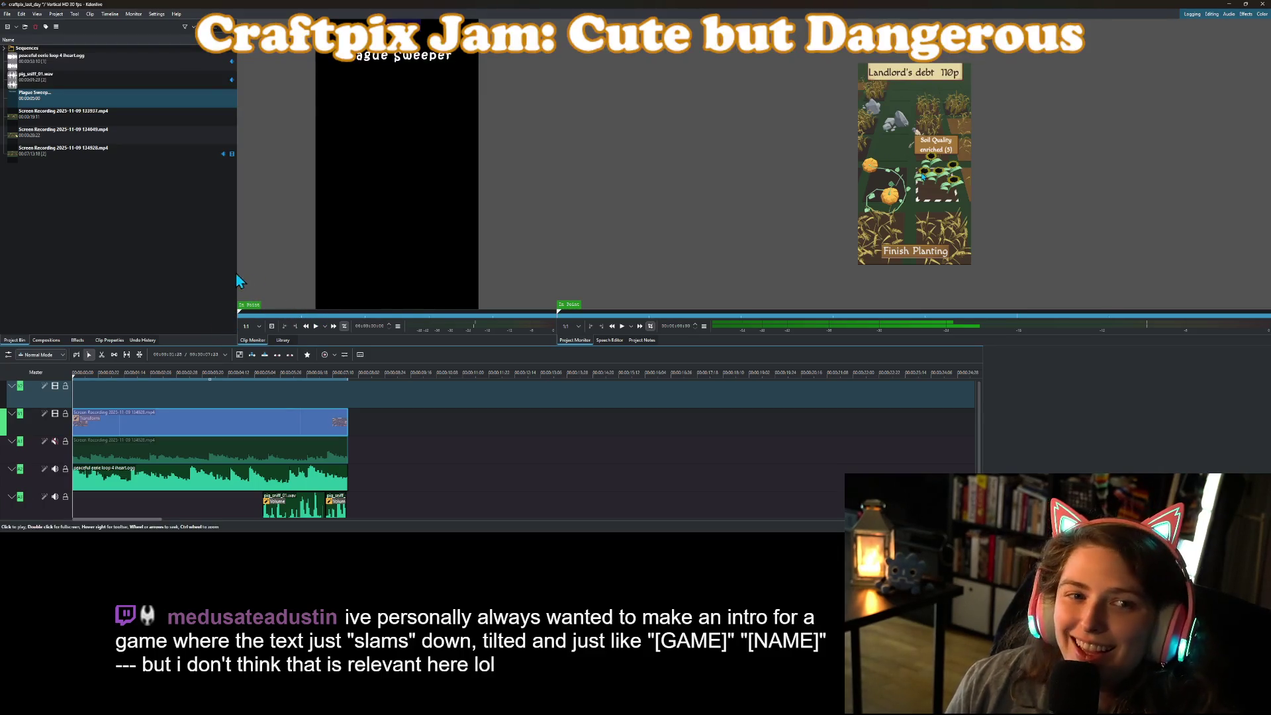
pyautogui.click(188, 258)
pyautogui.hotkey('ctrl', 's')
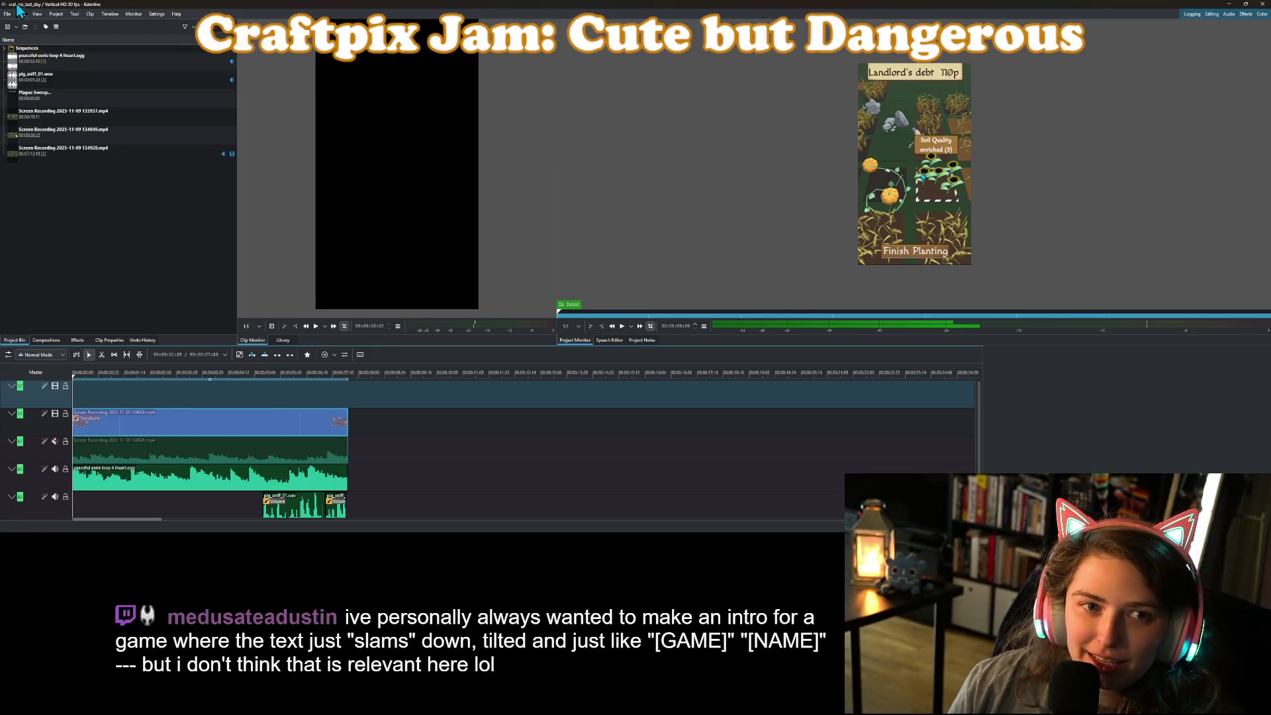
# Render the full project to craftpix_last_day.mp4.
pyautogui.click(55, 13)
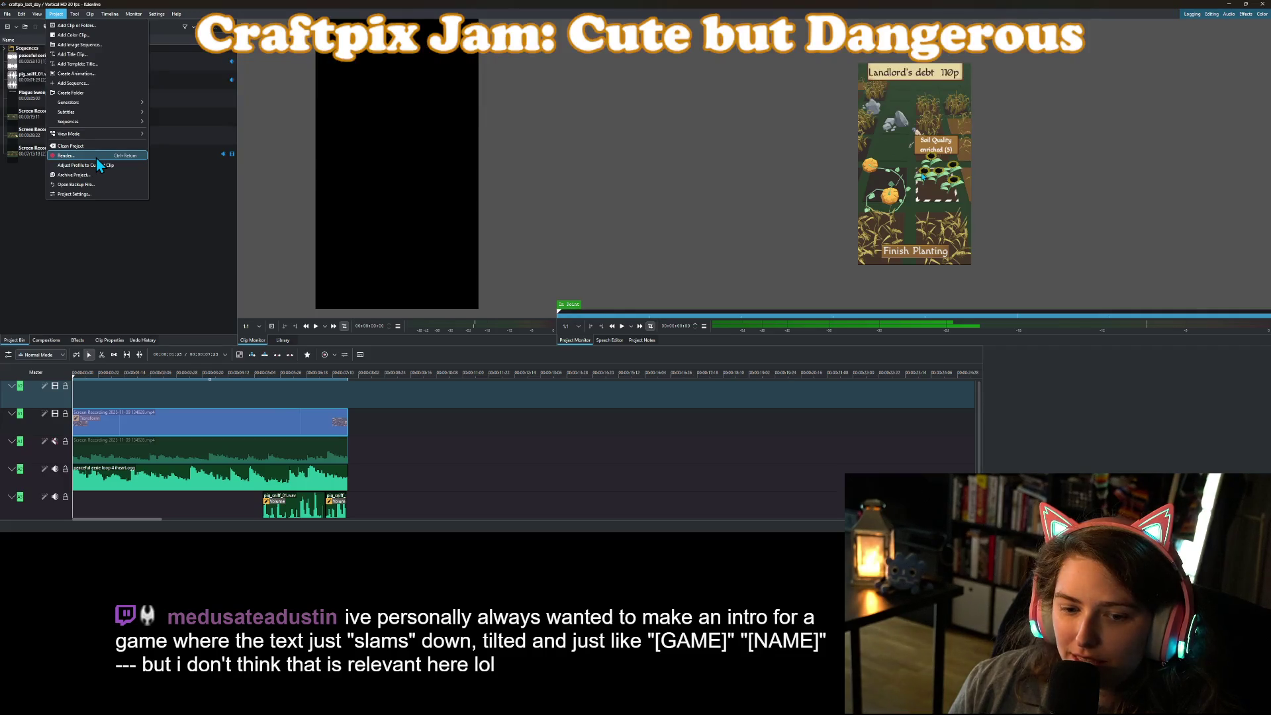
pyautogui.click(97, 157)
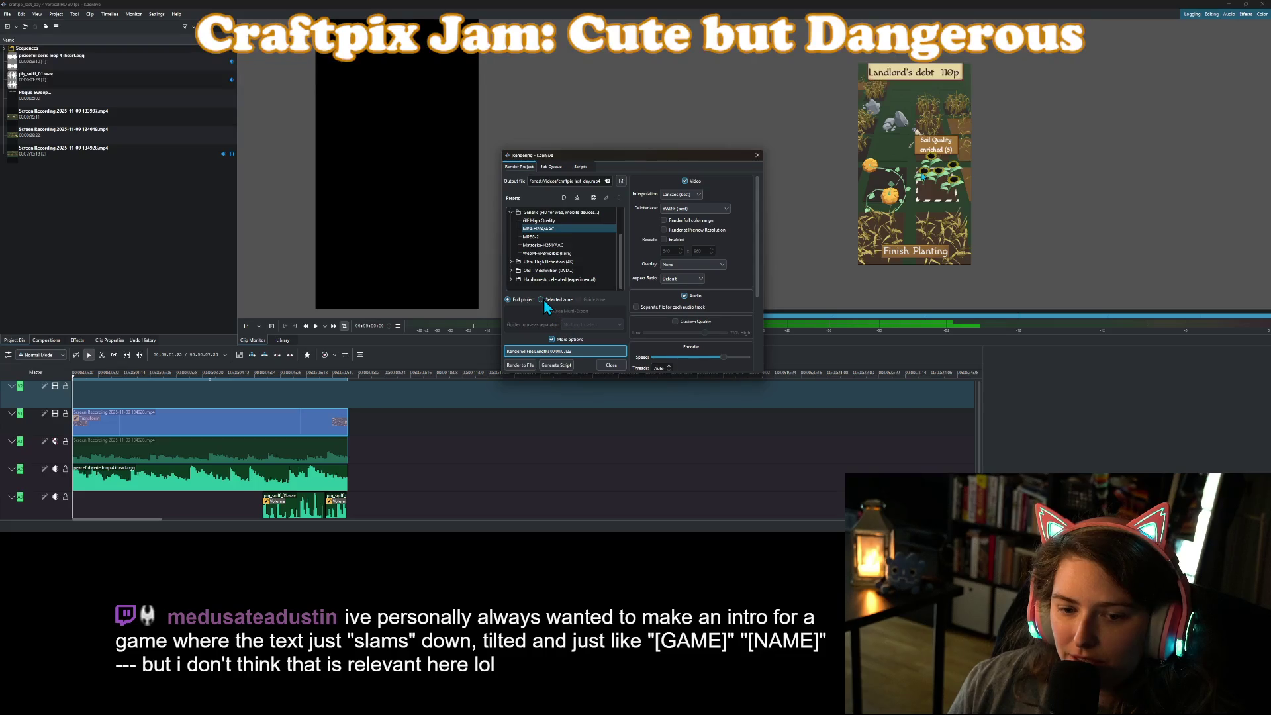
pyautogui.click(517, 300)
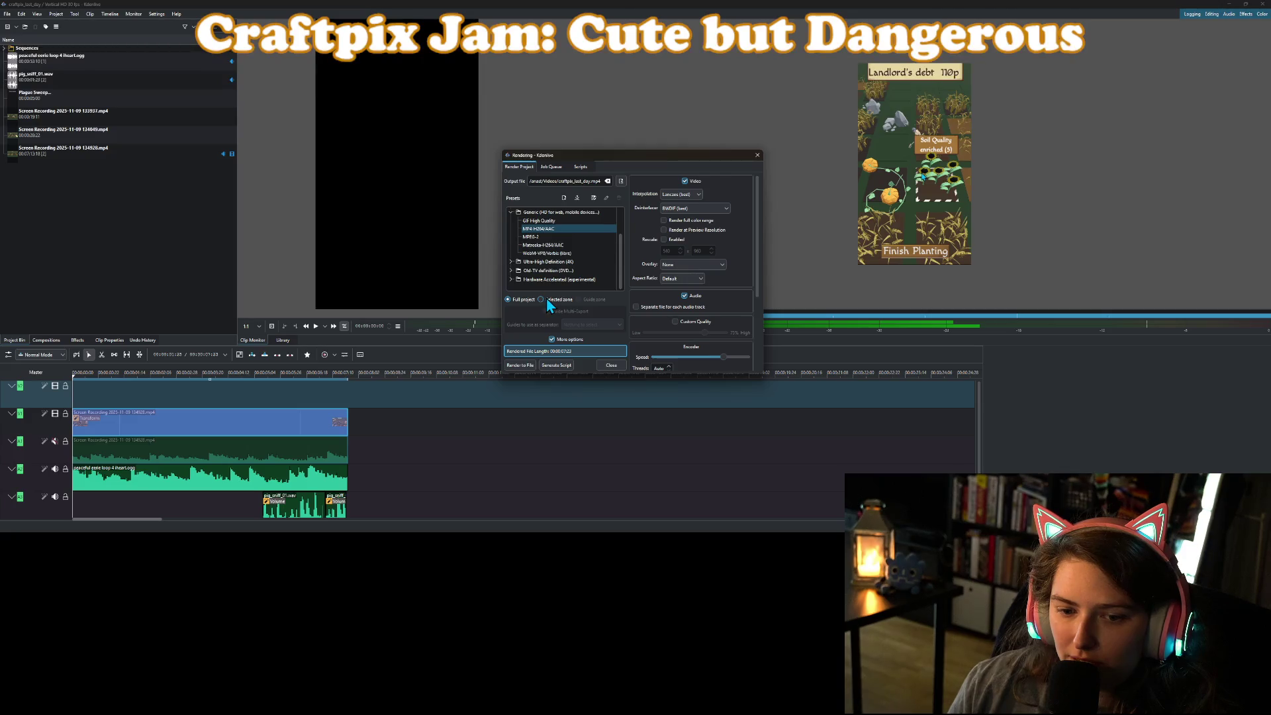
pyautogui.click(519, 366)
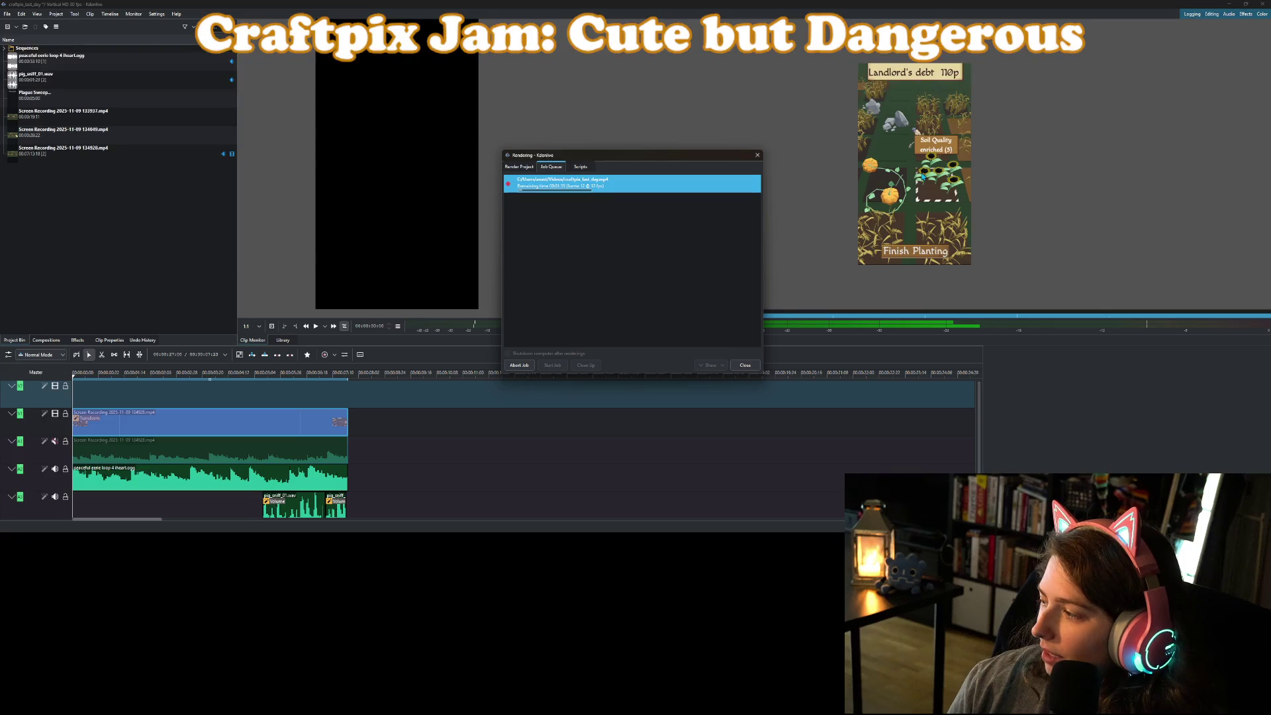
pyautogui.hotkey('alt', 'Tab')
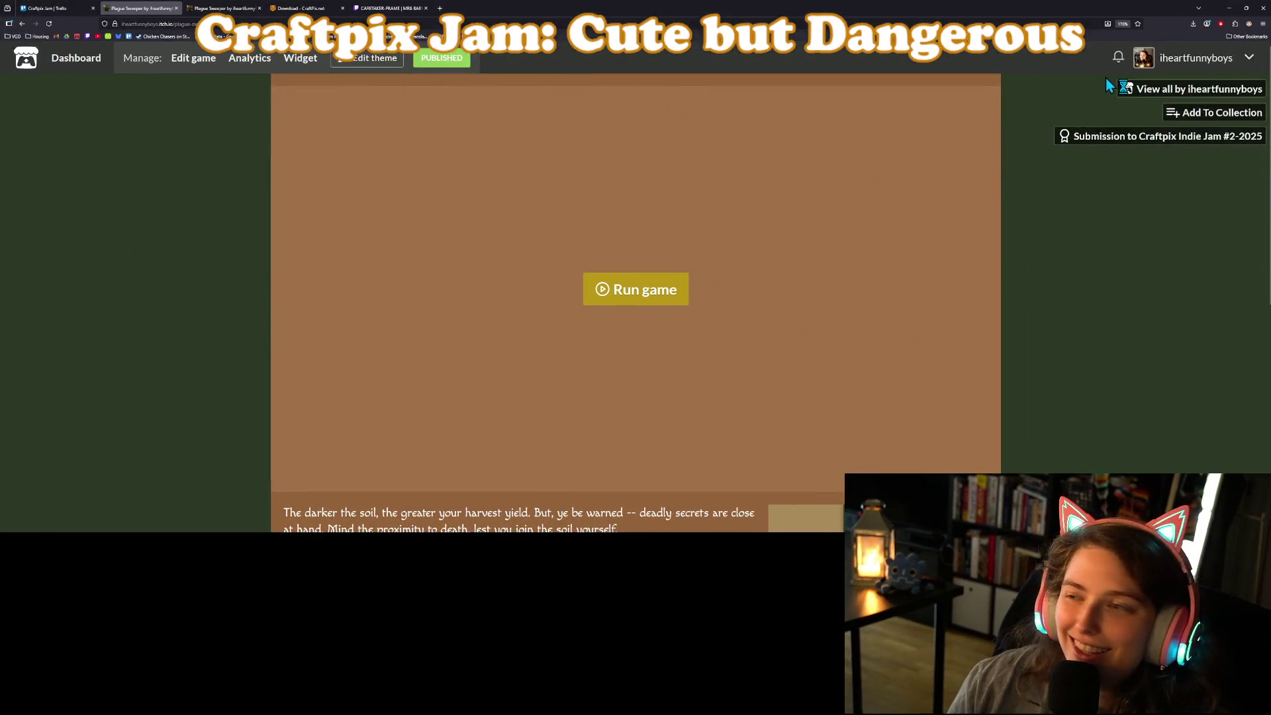
# Open the developer's itch.io profile and browse its list of published games.
pyautogui.click(1205, 59)
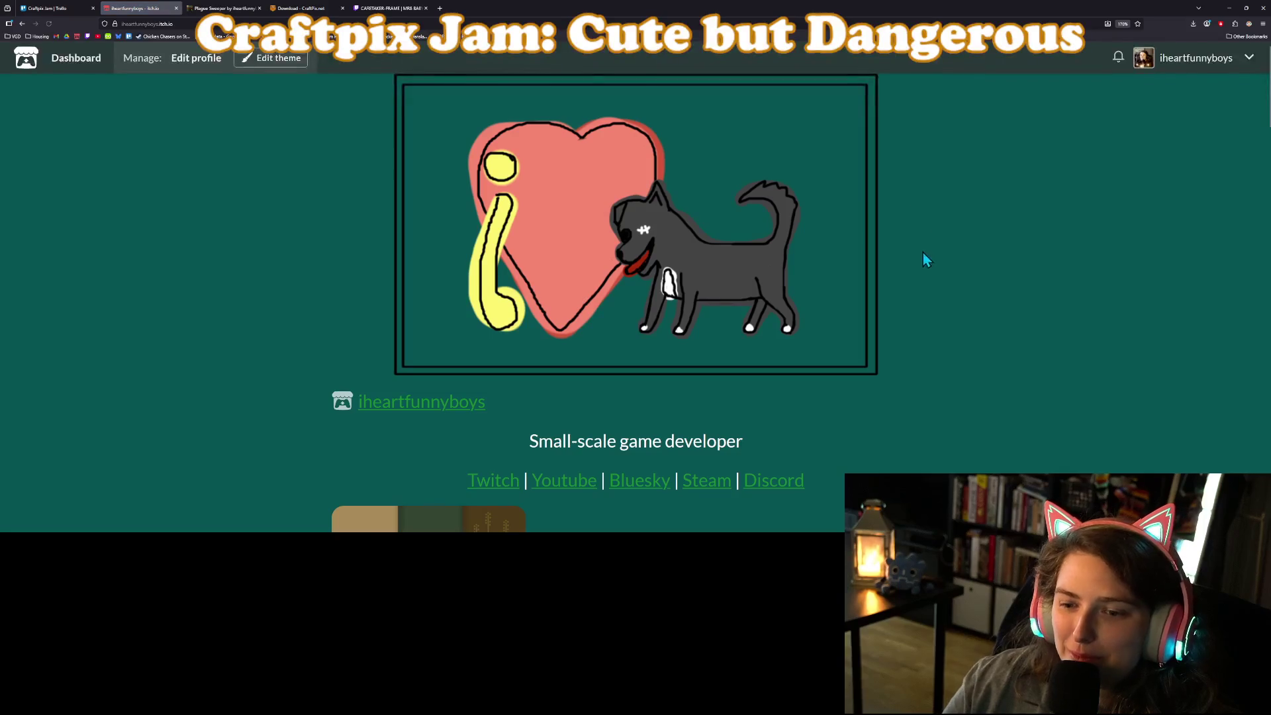
pyautogui.scroll(-8, 920, 264)
pyautogui.scroll(-7, 883, 306)
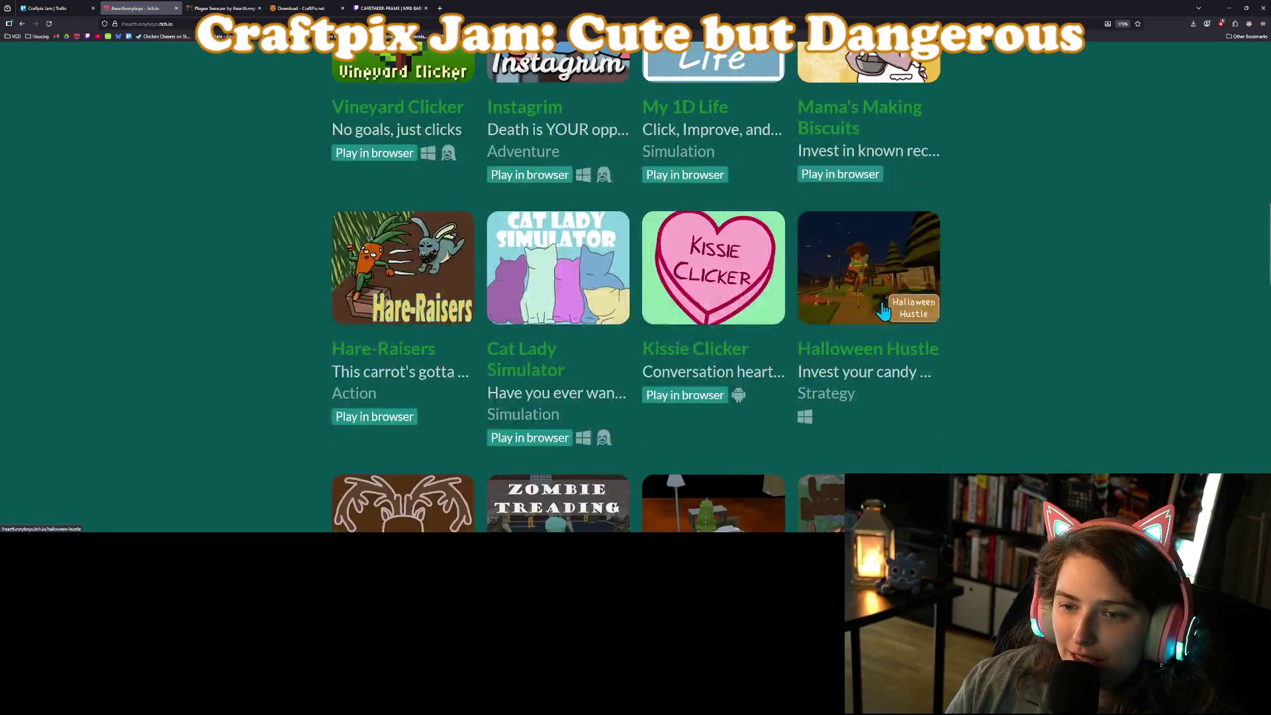
pyautogui.scroll(-3, 965, 307)
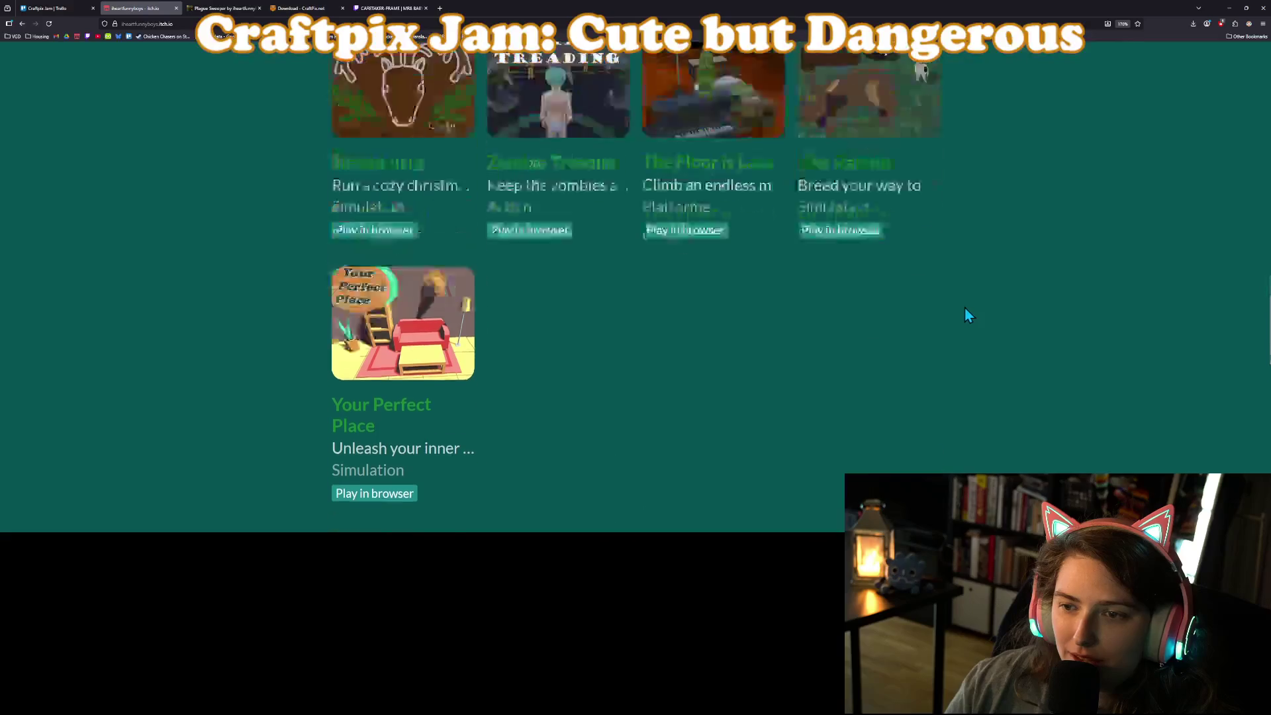
pyautogui.scroll(3, 961, 311)
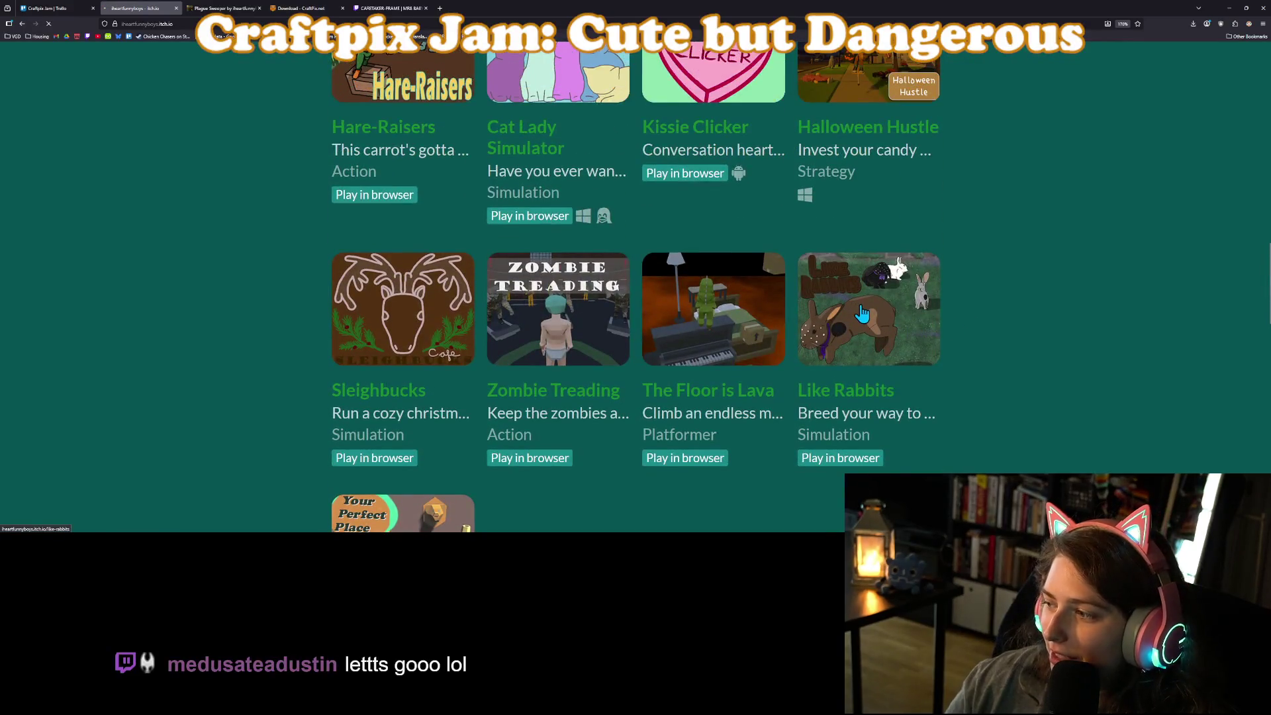
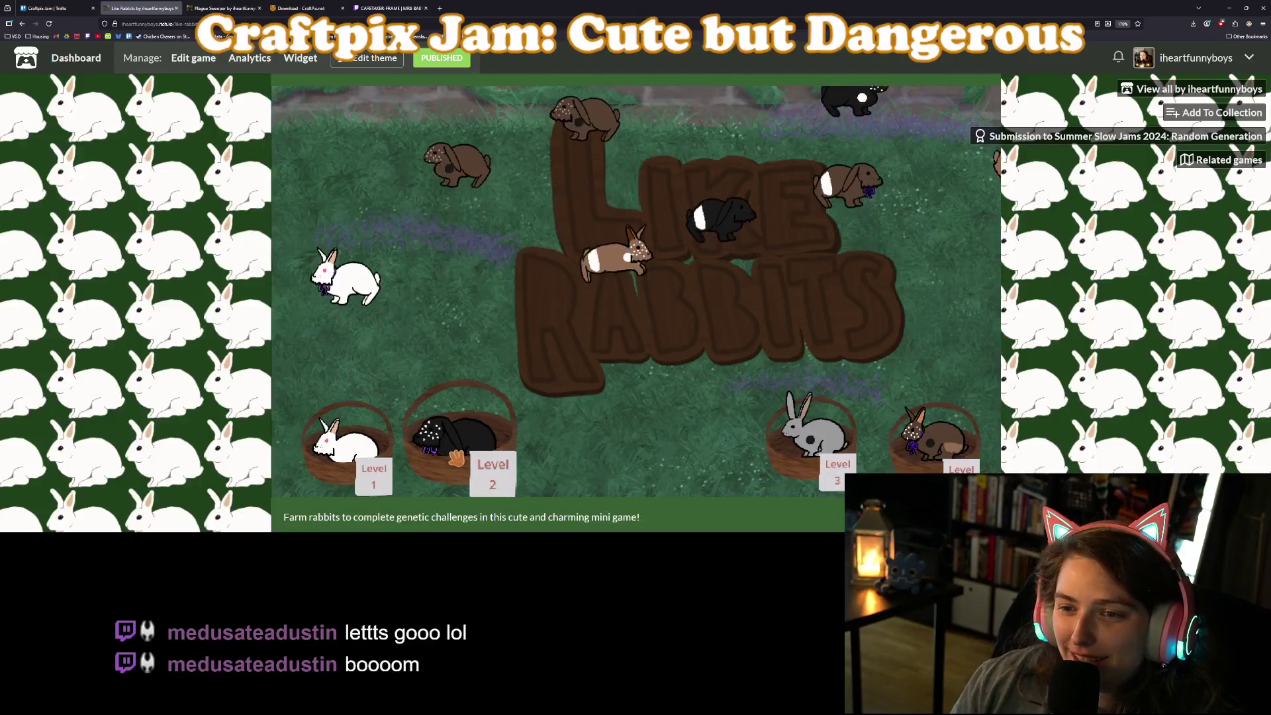
# Win Like Rabbits Level 1 by breeding the brown and white rabbits into the white goal rabbit, then return to levels.
pyautogui.click(348, 440)
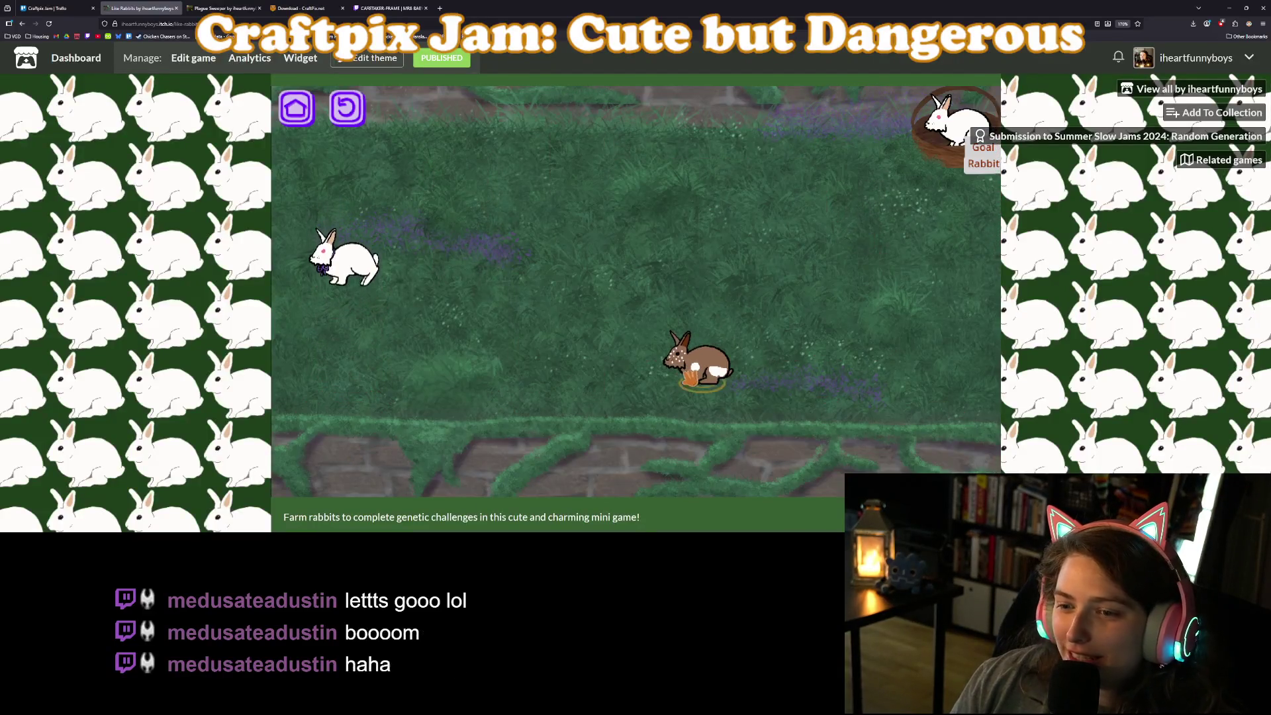
pyautogui.moveTo(397, 311); pyautogui.dragTo(341, 266)
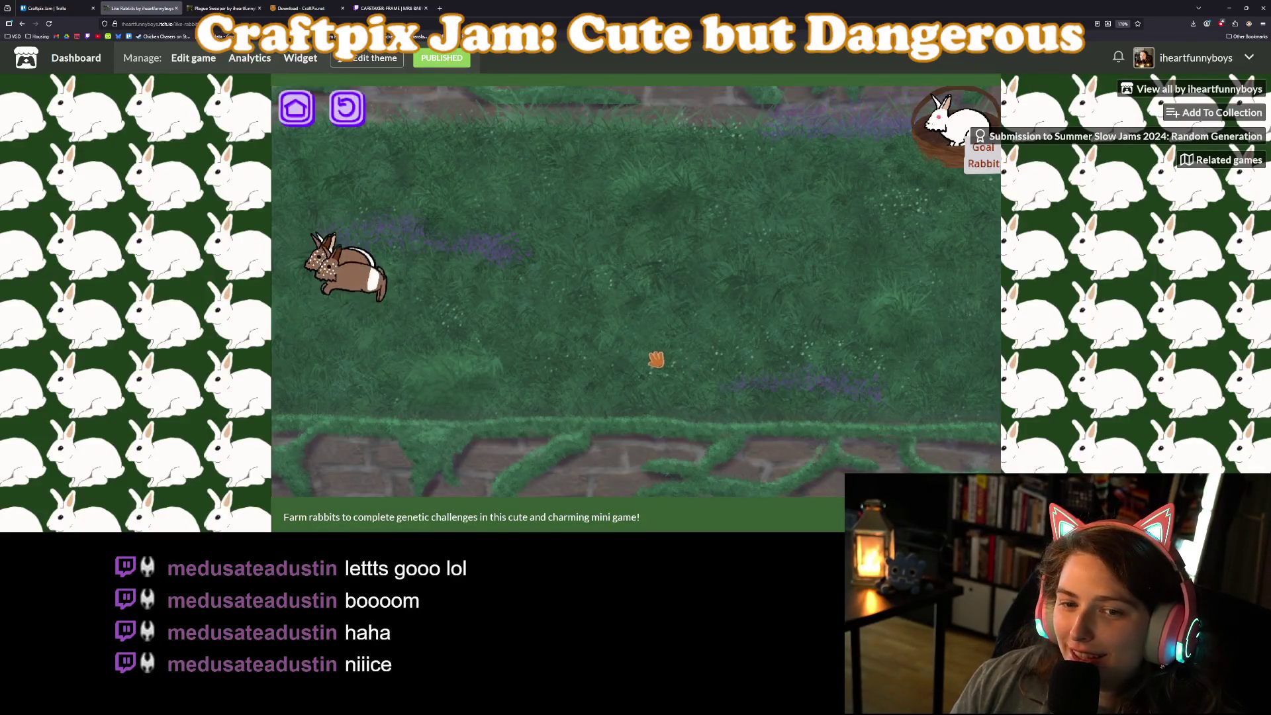
pyautogui.moveTo(371, 326); pyautogui.dragTo(365, 268)
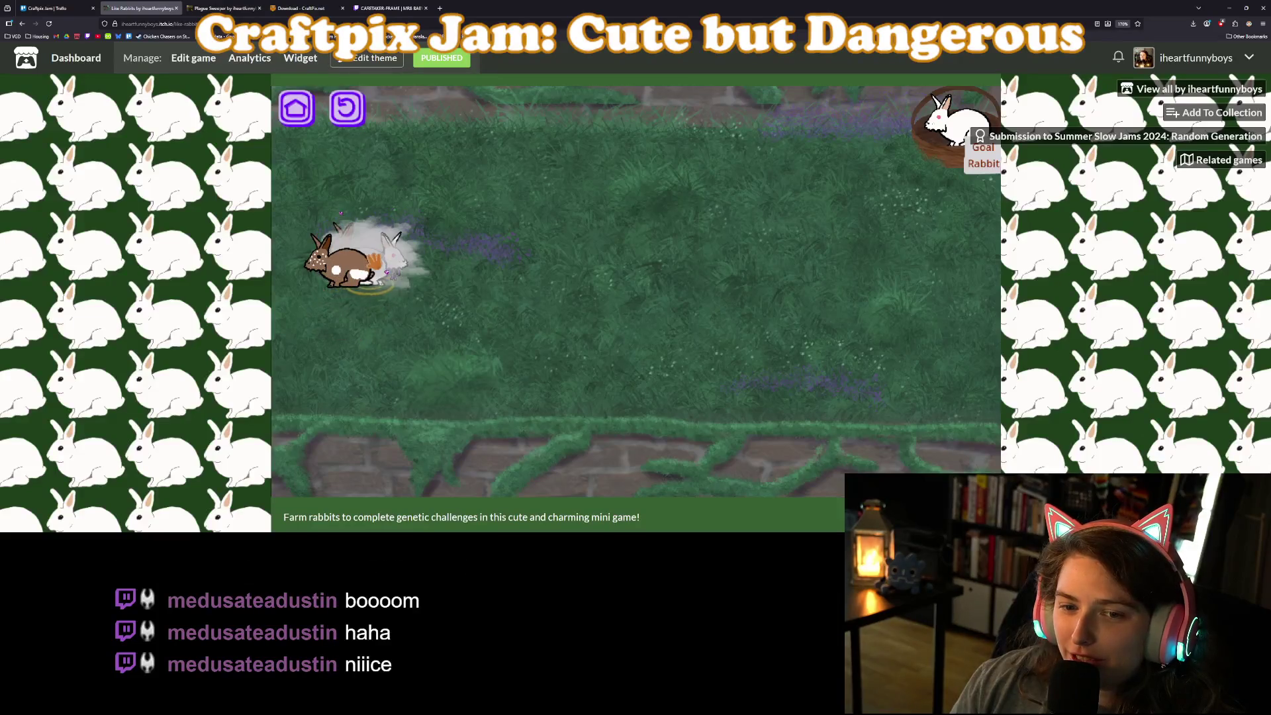
pyautogui.moveTo(417, 264); pyautogui.dragTo(800, 254)
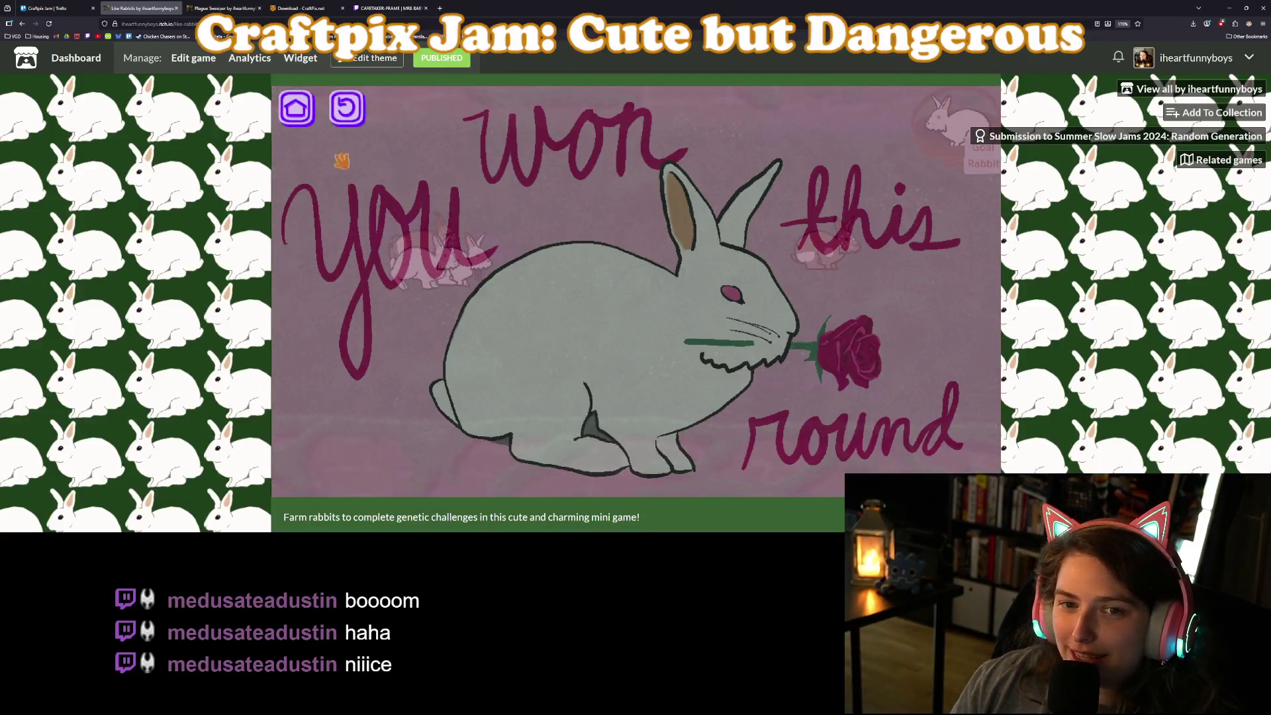
pyautogui.click(286, 114)
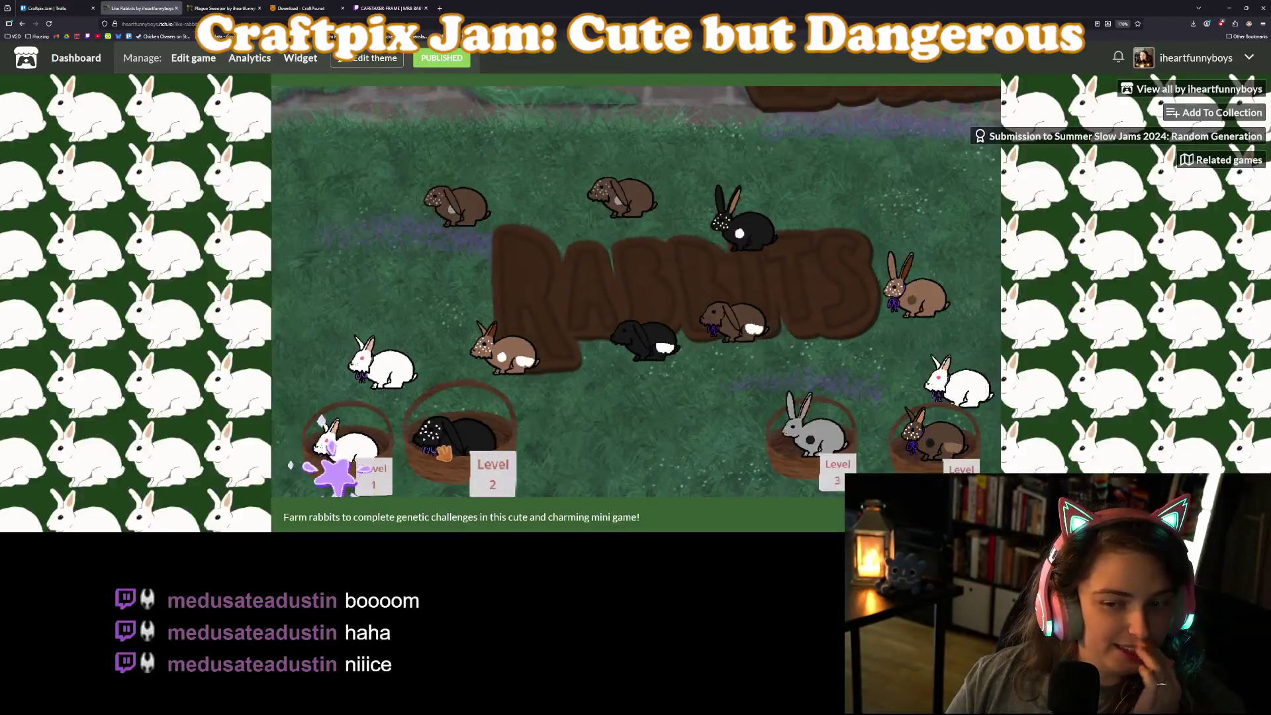
# Start Level 2 with the black goal rabbit and breed brown rabbits with black rabbits.
pyautogui.click(461, 438)
pyautogui.moveTo(507, 374); pyautogui.dragTo(734, 255)
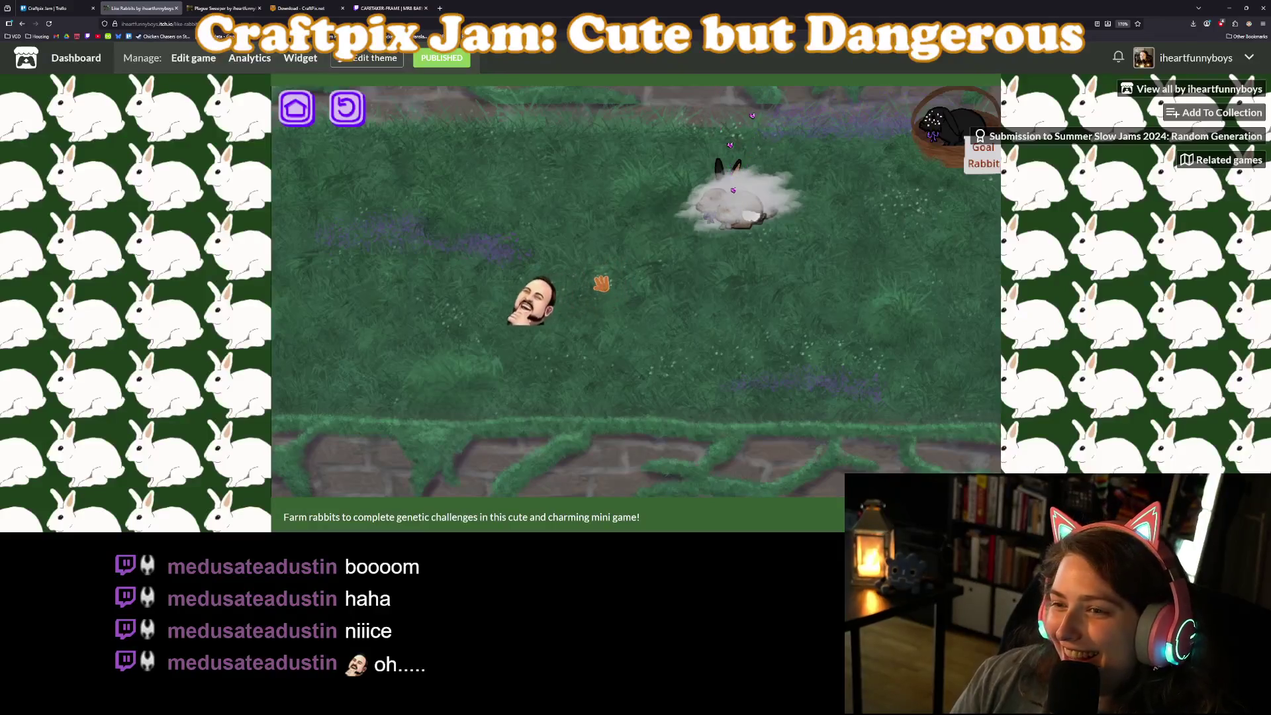
pyautogui.moveTo(734, 265); pyautogui.dragTo(552, 268)
pyautogui.moveTo(754, 209)
pyautogui.mouseDown()
pyautogui.moveTo(872, 211)
pyautogui.moveTo(728, 256)
pyautogui.mouseUp()
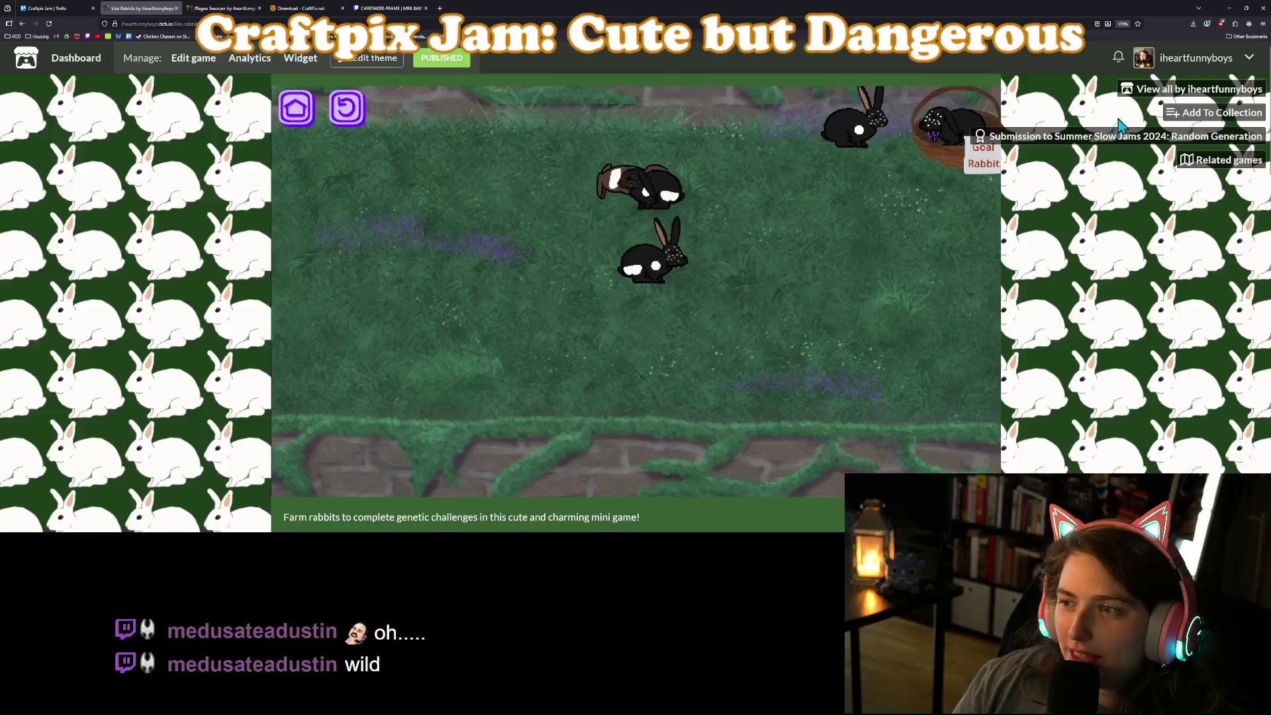
# Zoom the page out and breed the black baby and brown lop rabbits with other rabbits.
pyautogui.hotkey('ctrl', '-')
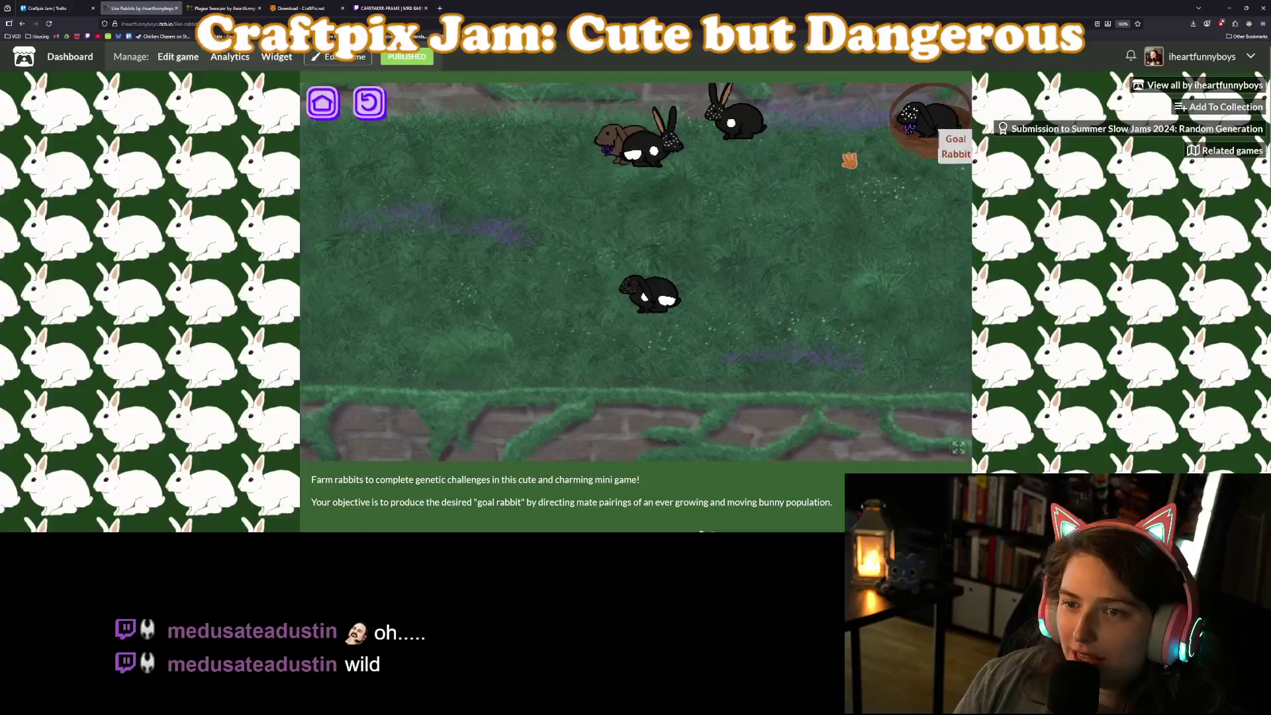
pyautogui.moveTo(659, 157); pyautogui.dragTo(523, 149)
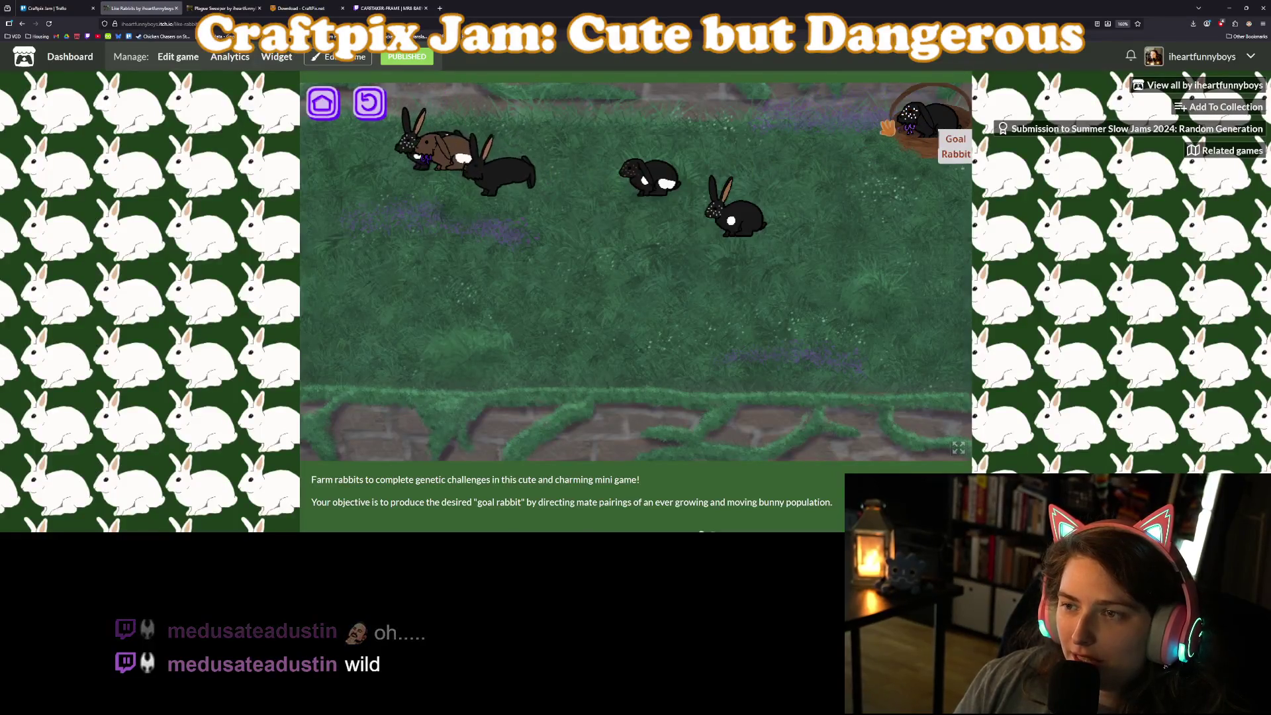
pyautogui.moveTo(503, 197); pyautogui.dragTo(450, 212)
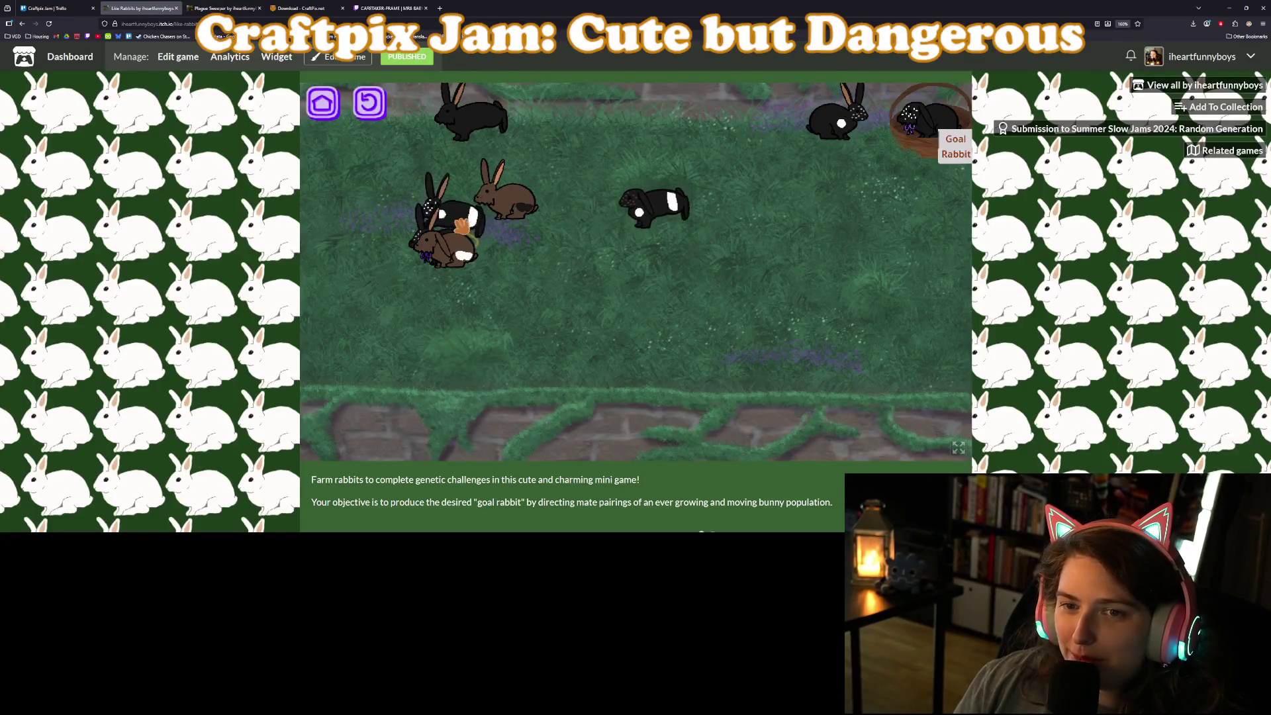
pyautogui.moveTo(459, 254)
pyautogui.mouseDown()
pyautogui.moveTo(522, 290)
pyautogui.moveTo(527, 265)
pyautogui.mouseUp()
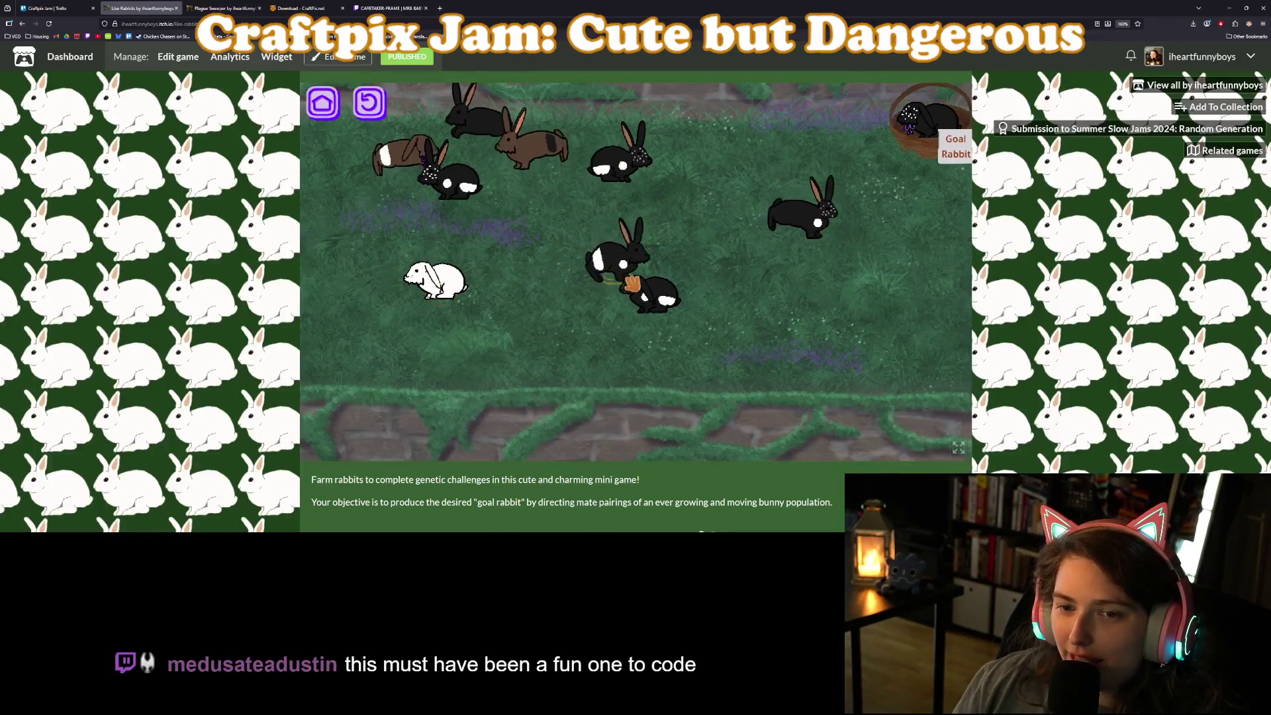
pyautogui.click(638, 311)
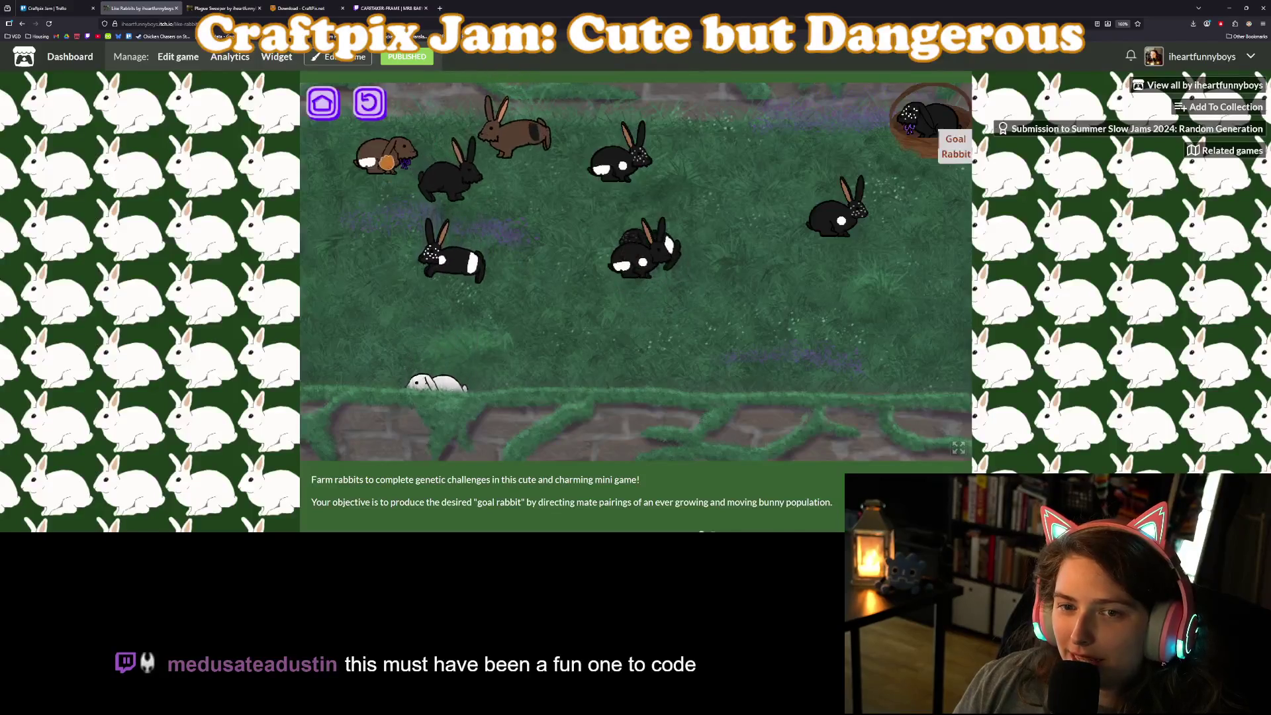
pyautogui.click(429, 306)
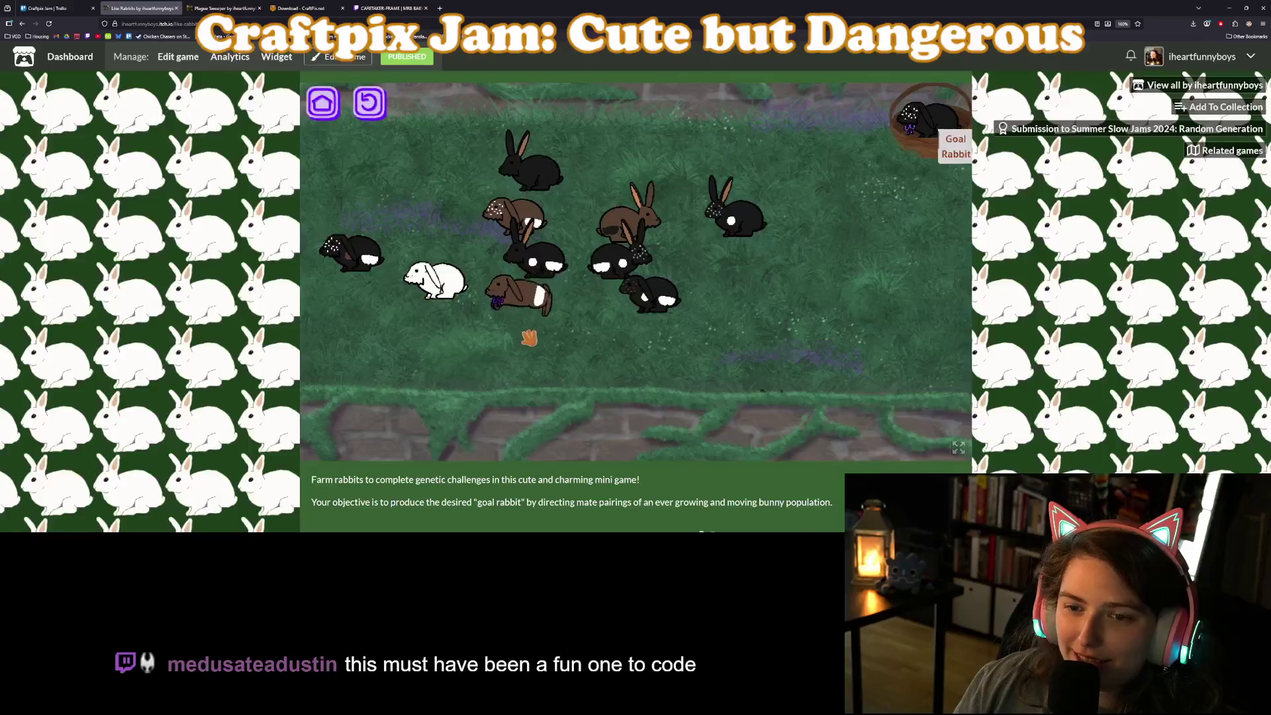
# Breed brown lops with the black rabbit and the black lop, gathering stray lops from the edges.
pyautogui.moveTo(487, 304); pyautogui.dragTo(398, 288)
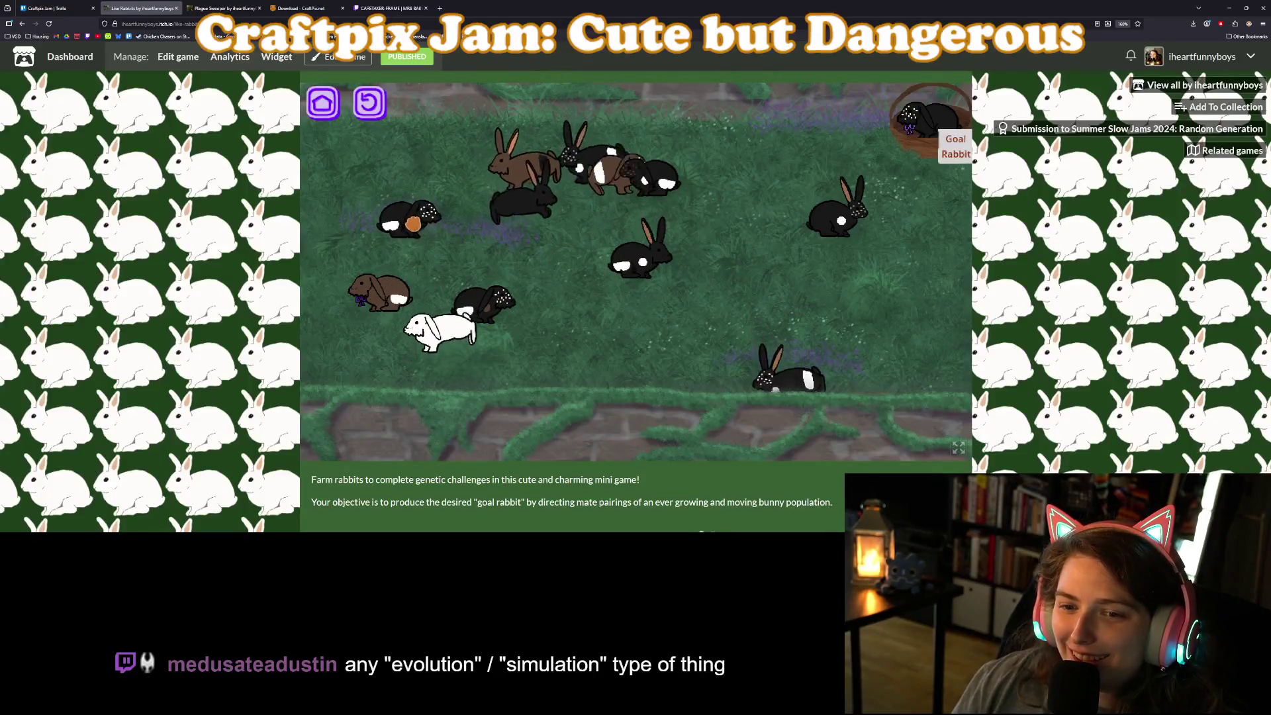
pyautogui.moveTo(433, 217)
pyautogui.mouseDown()
pyautogui.moveTo(457, 291)
pyautogui.moveTo(486, 311)
pyautogui.mouseUp()
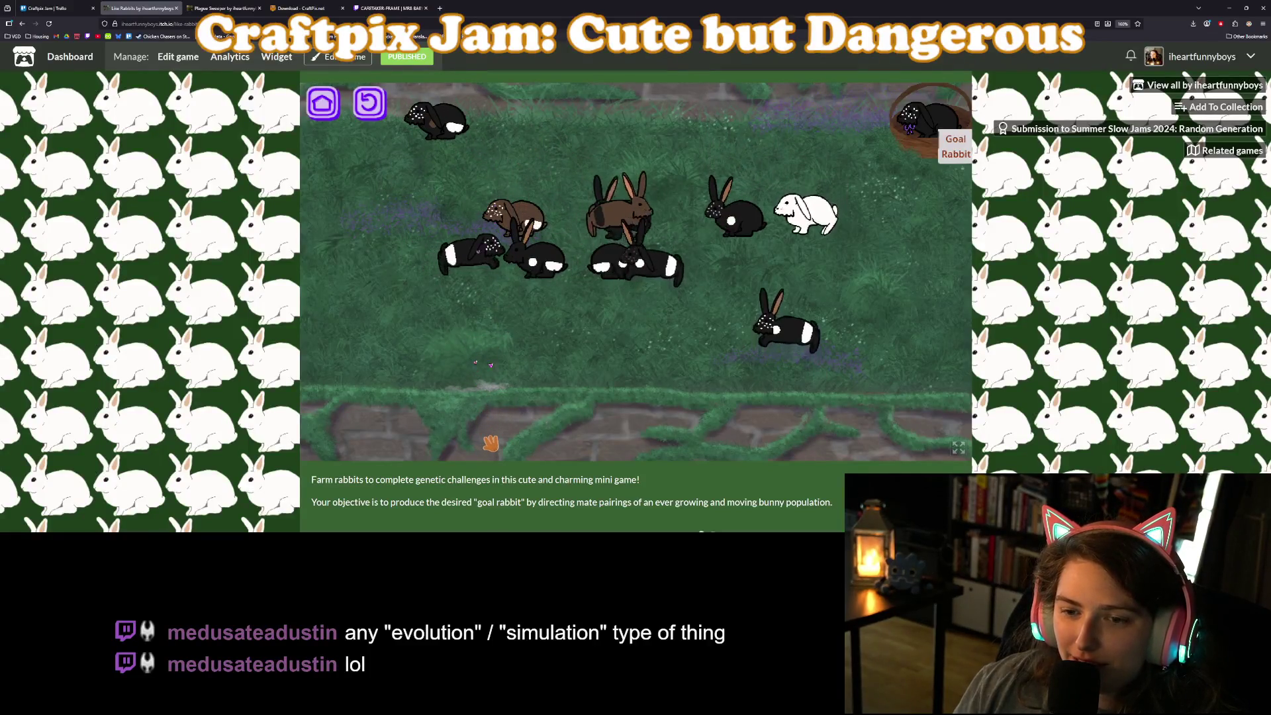
pyautogui.moveTo(488, 436); pyautogui.dragTo(431, 294)
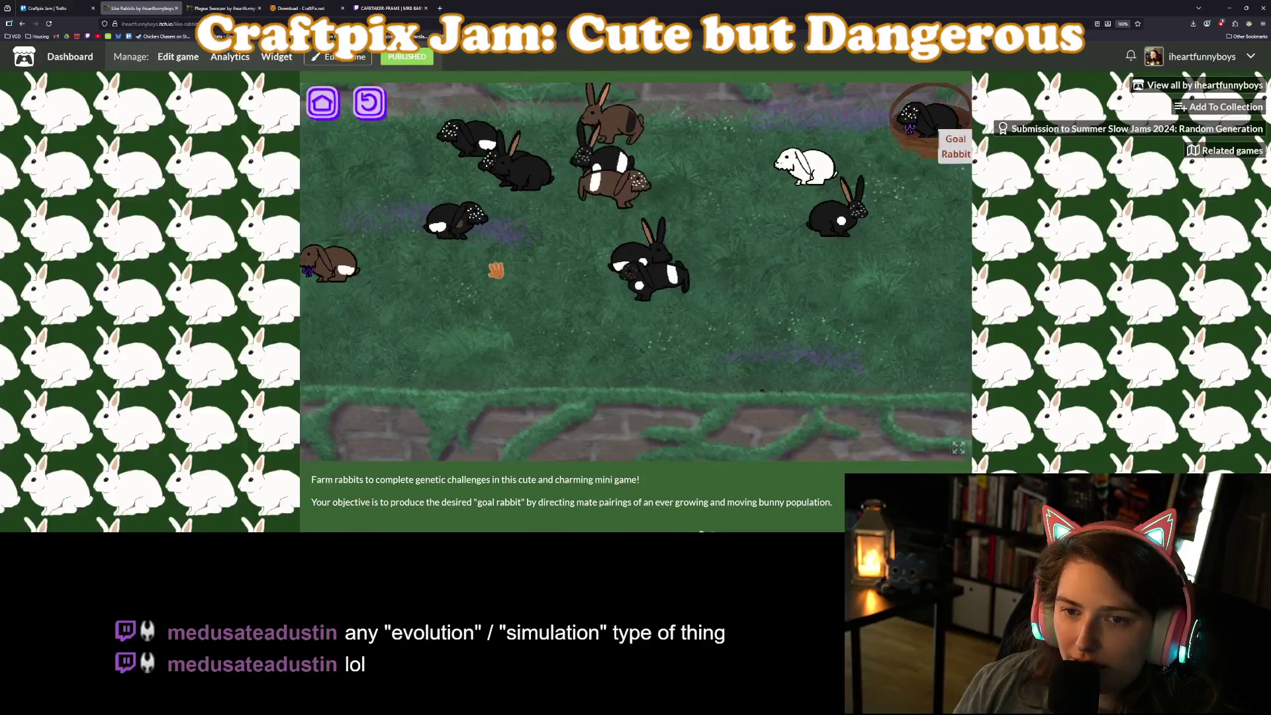
pyautogui.moveTo(331, 265)
pyautogui.mouseDown()
pyautogui.moveTo(461, 220)
pyautogui.moveTo(430, 209)
pyautogui.mouseUp()
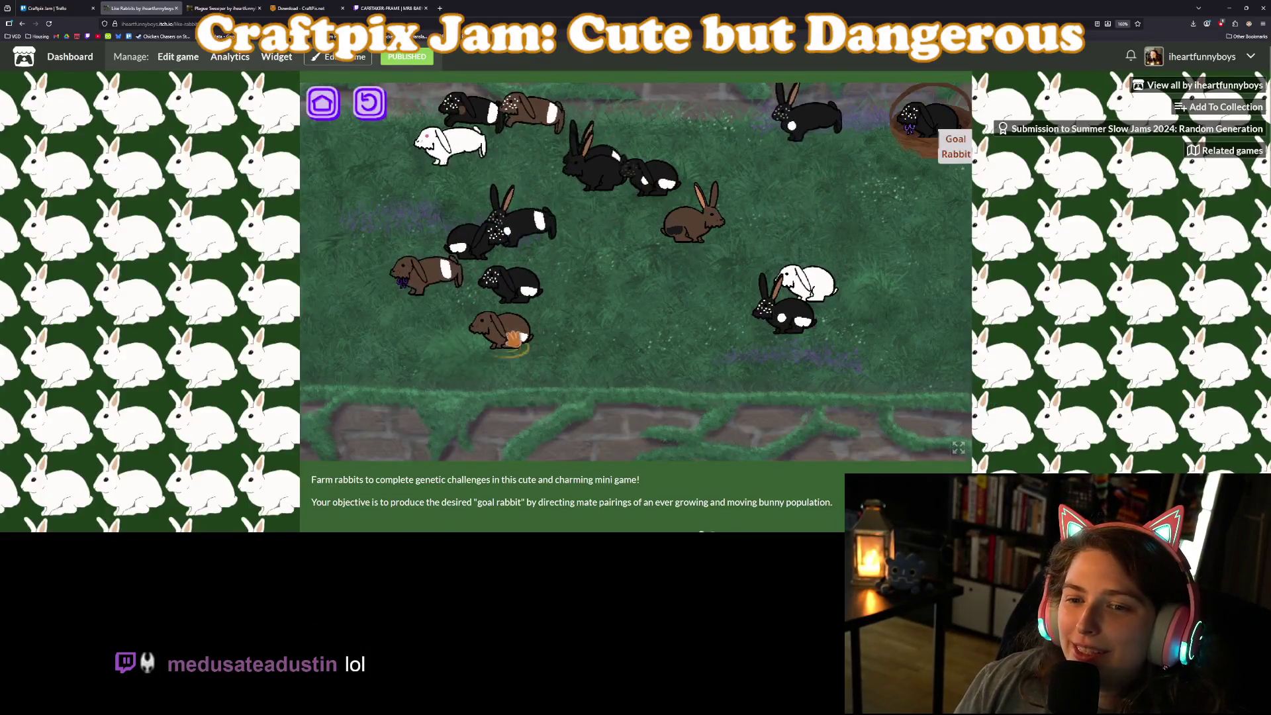
pyautogui.moveTo(505, 340)
pyautogui.mouseDown()
pyautogui.moveTo(499, 361)
pyautogui.moveTo(432, 306)
pyautogui.mouseUp()
pyautogui.moveTo(521, 293)
pyautogui.mouseDown()
pyautogui.moveTo(682, 304)
pyautogui.moveTo(661, 331)
pyautogui.moveTo(741, 298)
pyautogui.mouseUp()
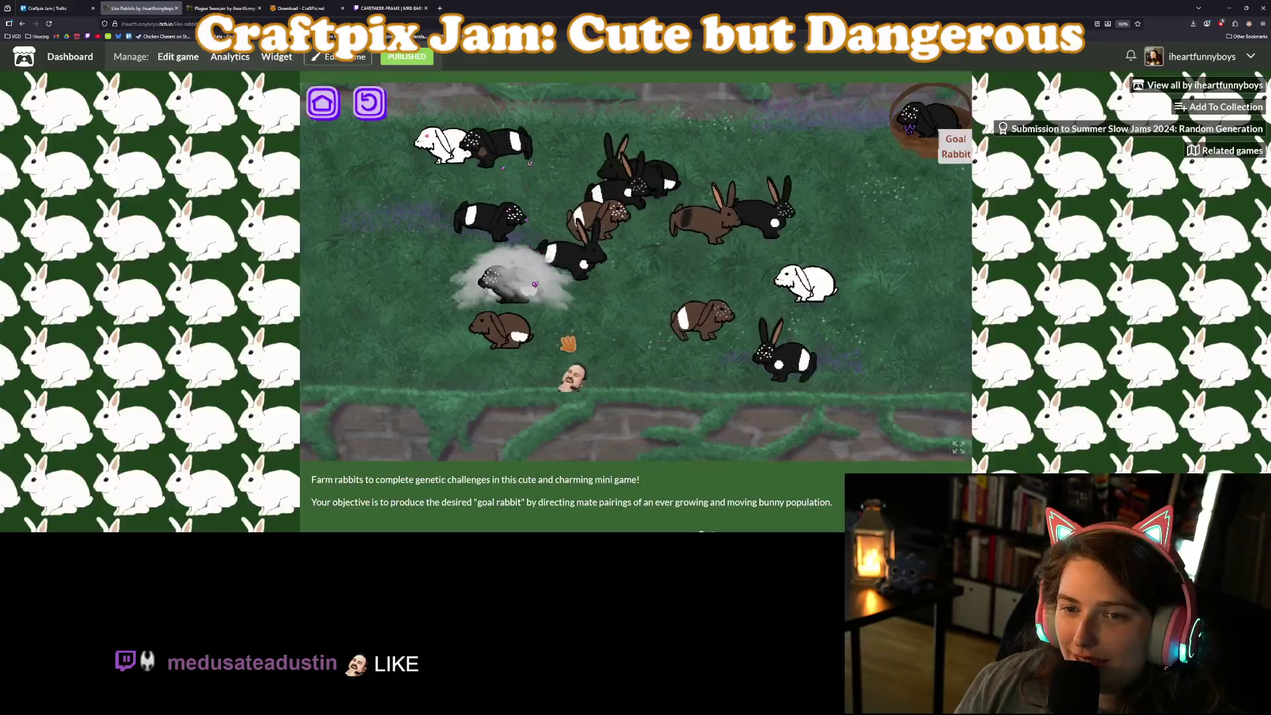
# Pair a brown lop with the grey rabbit and move brown rabbits over to the left group.
pyautogui.moveTo(599, 285); pyautogui.dragTo(596, 281)
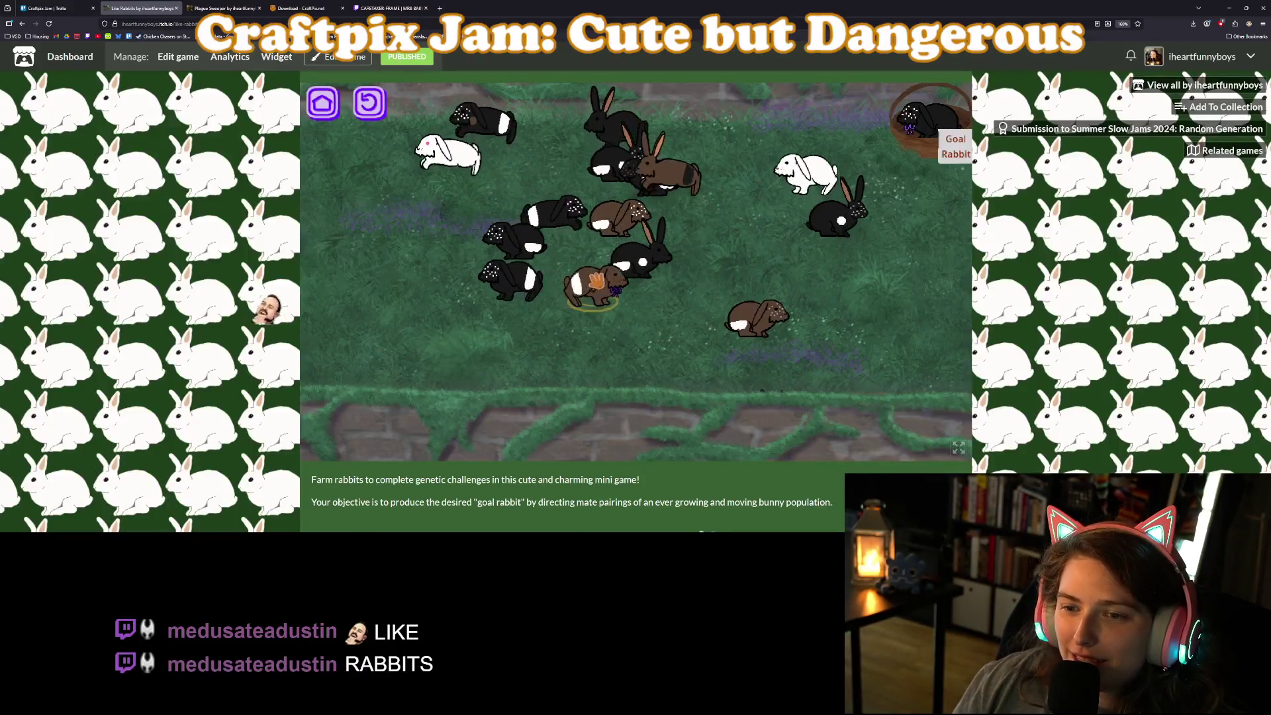
pyautogui.moveTo(546, 321); pyautogui.dragTo(526, 304)
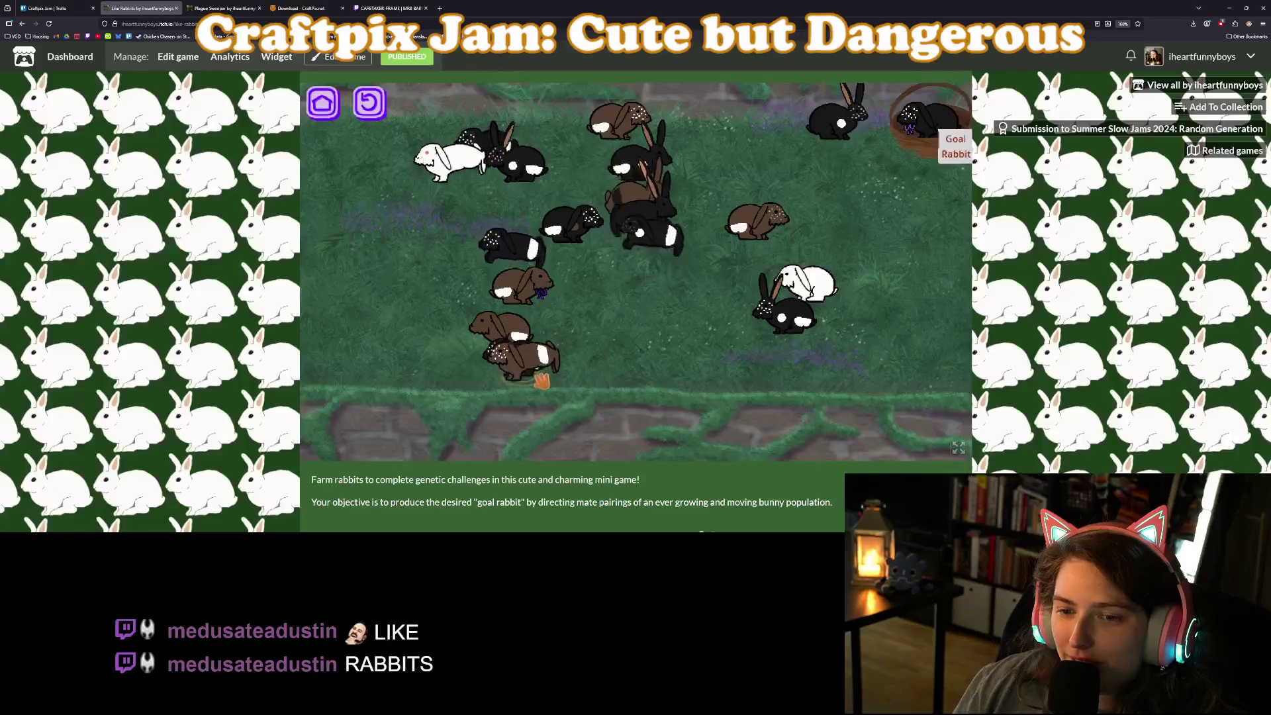
pyautogui.moveTo(523, 282)
pyautogui.mouseDown()
pyautogui.moveTo(521, 208)
pyautogui.moveTo(599, 208)
pyautogui.moveTo(645, 245)
pyautogui.mouseUp()
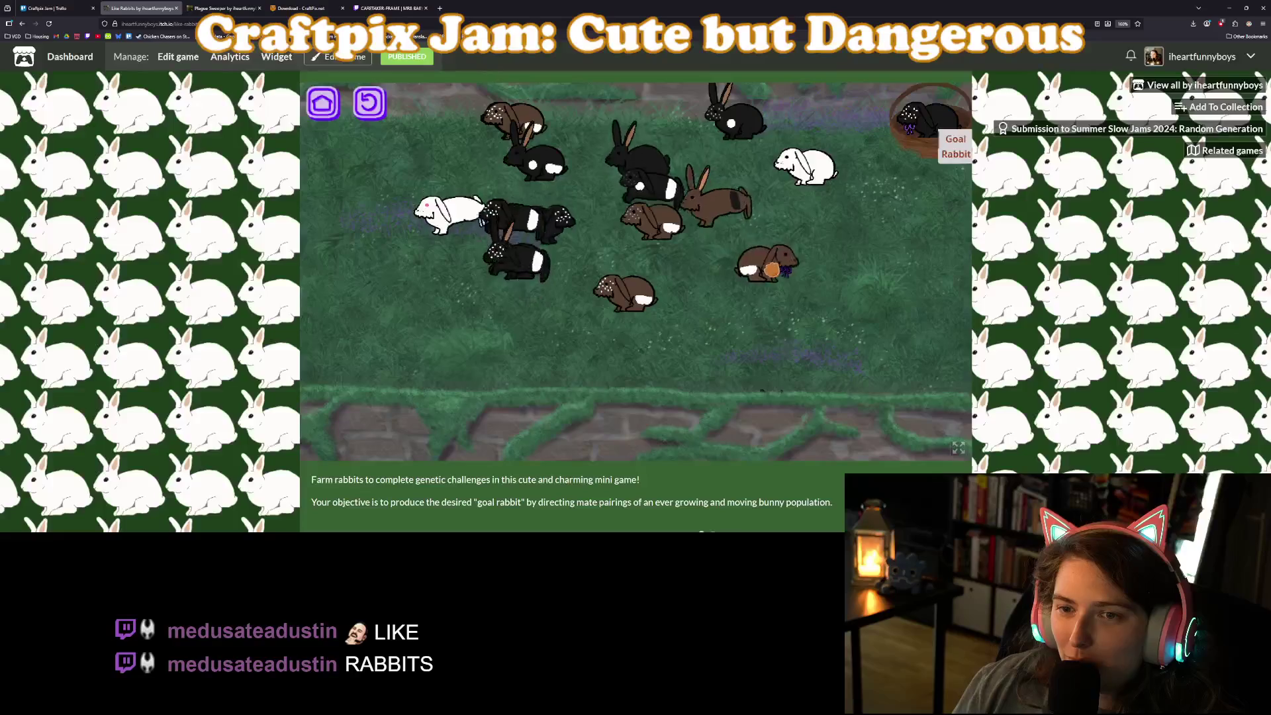
pyautogui.moveTo(667, 291)
pyautogui.mouseDown()
pyautogui.moveTo(712, 292)
pyautogui.moveTo(787, 367)
pyautogui.moveTo(788, 331)
pyautogui.moveTo(810, 338)
pyautogui.moveTo(814, 308)
pyautogui.mouseUp()
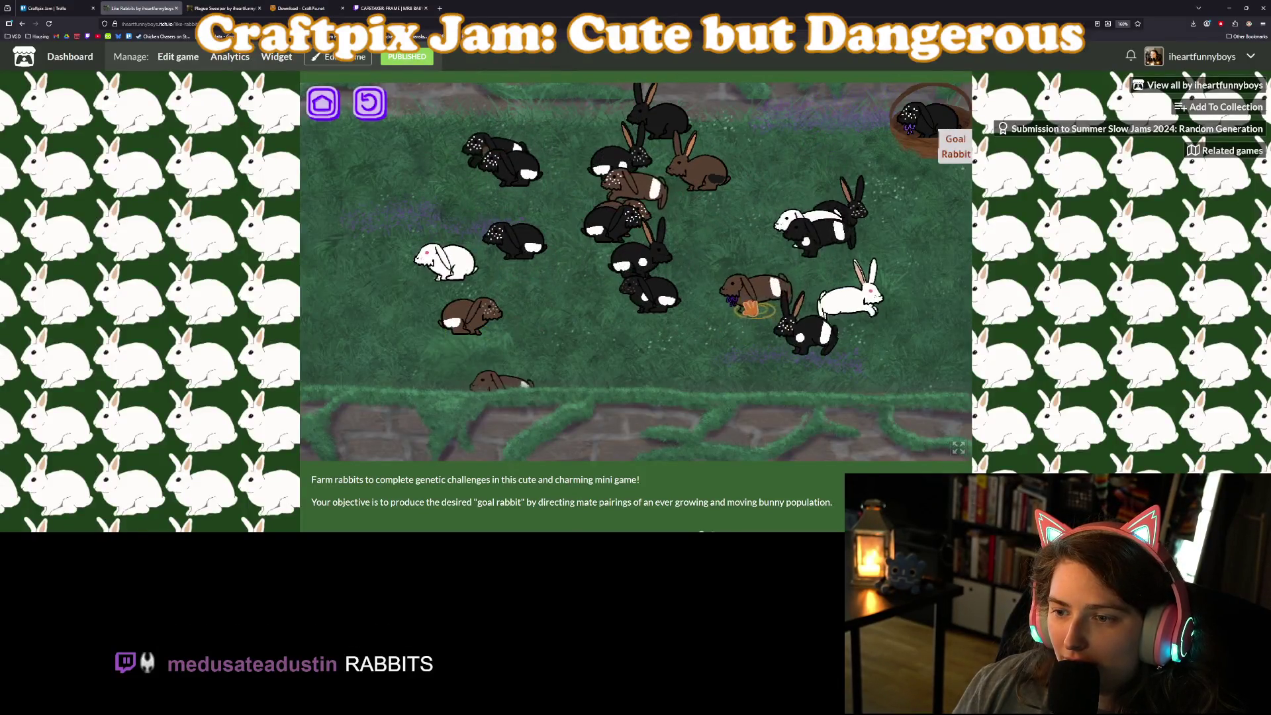
pyautogui.moveTo(747, 298)
pyautogui.mouseDown()
pyautogui.moveTo(499, 303)
pyautogui.moveTo(532, 374)
pyautogui.mouseUp()
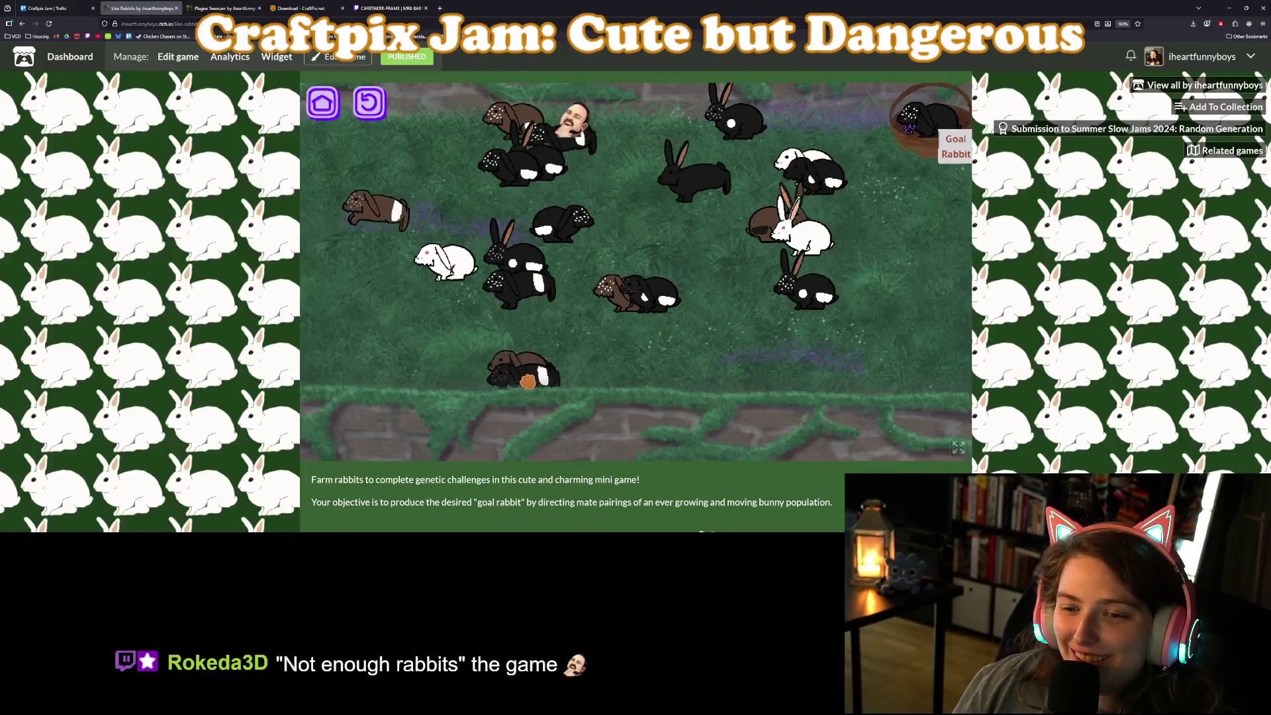
# Move brown and white rabbits across the field to pair them, then go to the itch.io Creator Dashboard.
pyautogui.moveTo(577, 338); pyautogui.dragTo(577, 281)
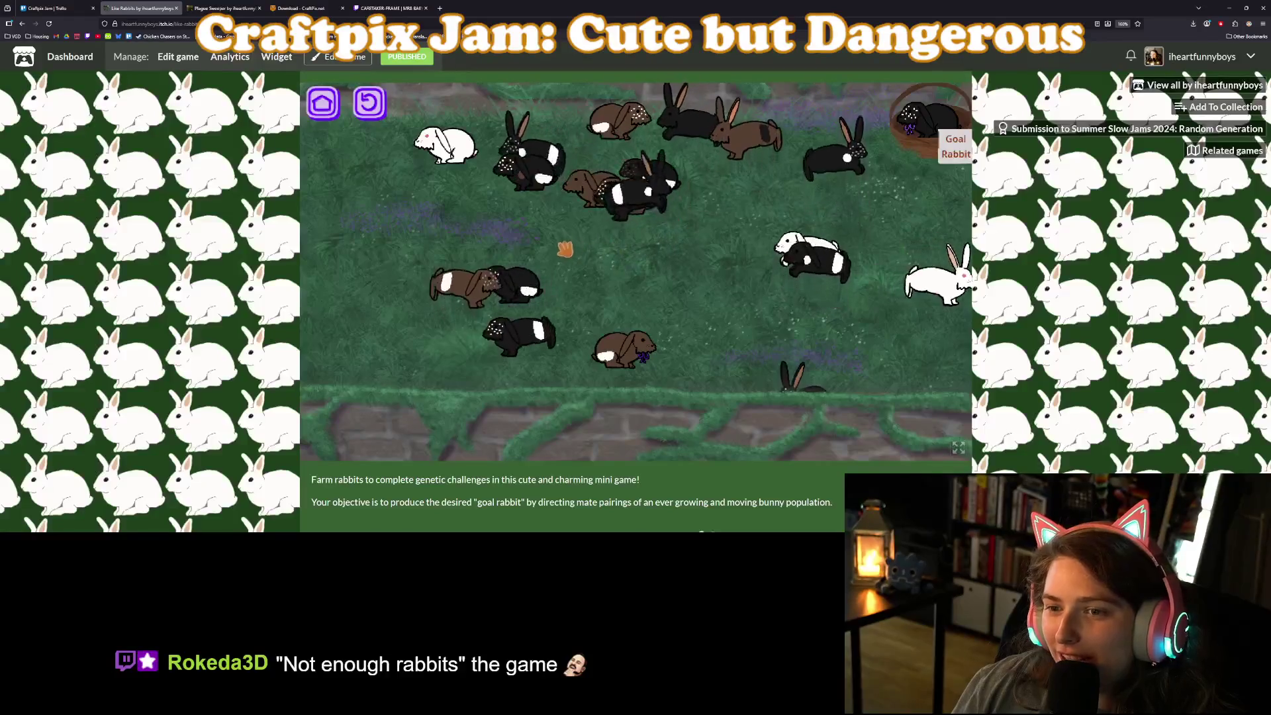
pyautogui.click(502, 221)
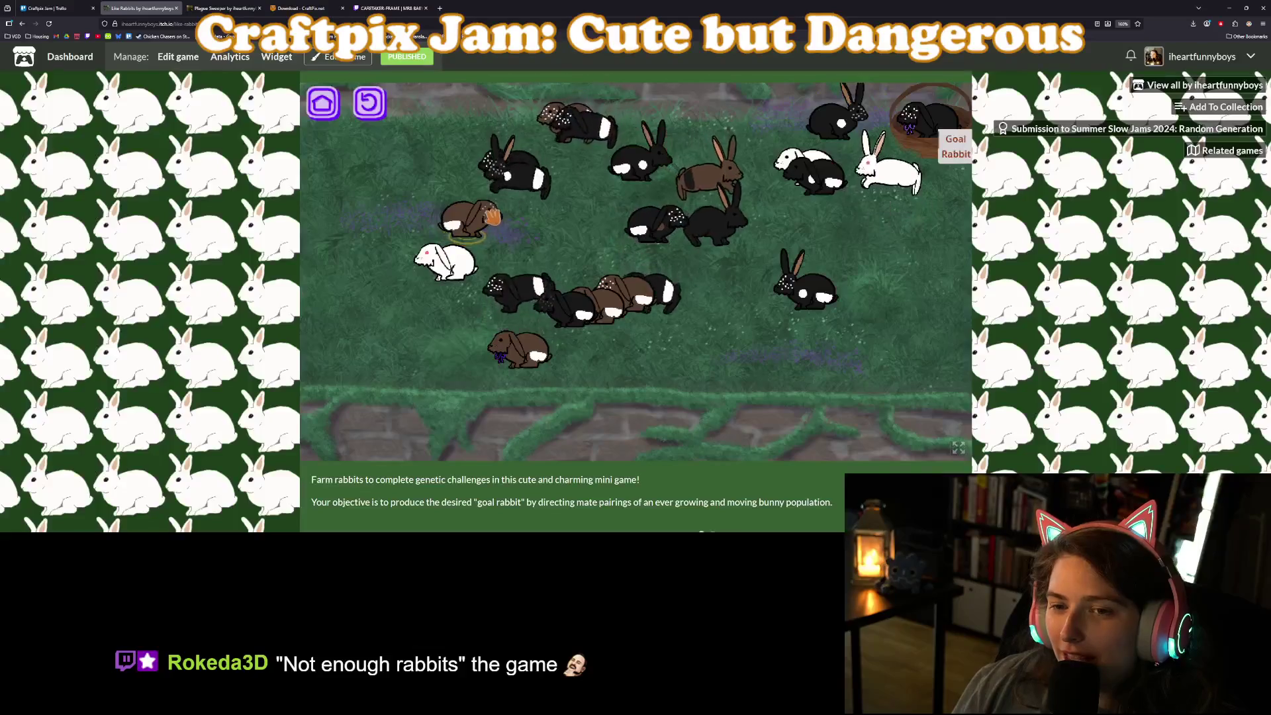
pyautogui.moveTo(469, 245); pyautogui.dragTo(368, 190)
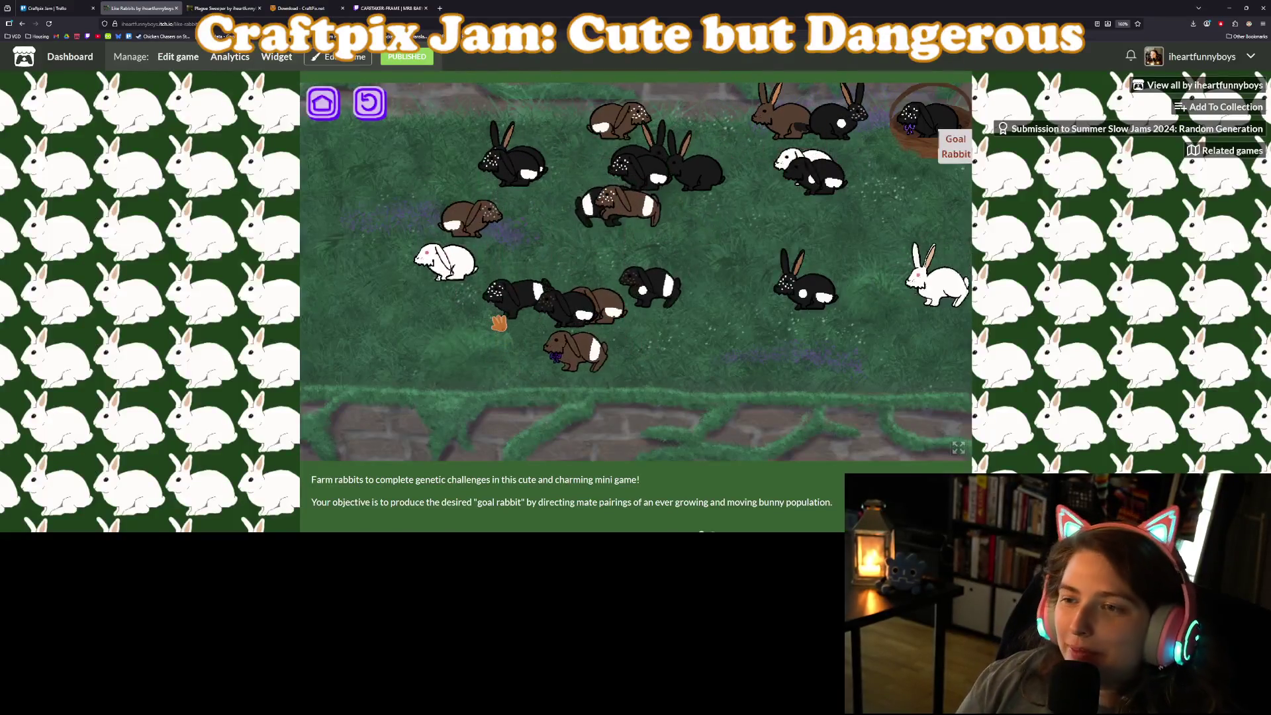
pyautogui.moveTo(423, 246)
pyautogui.mouseDown()
pyautogui.moveTo(413, 198)
pyautogui.moveTo(424, 131)
pyautogui.mouseUp()
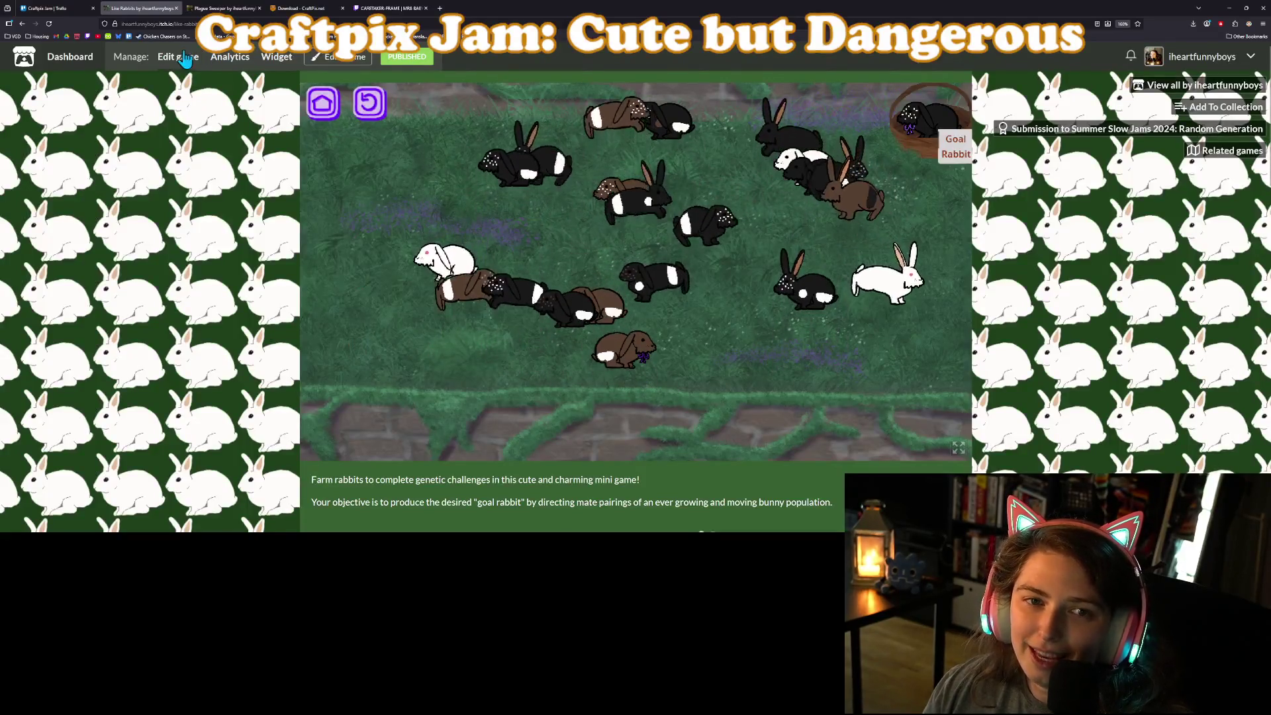
pyautogui.click(75, 58)
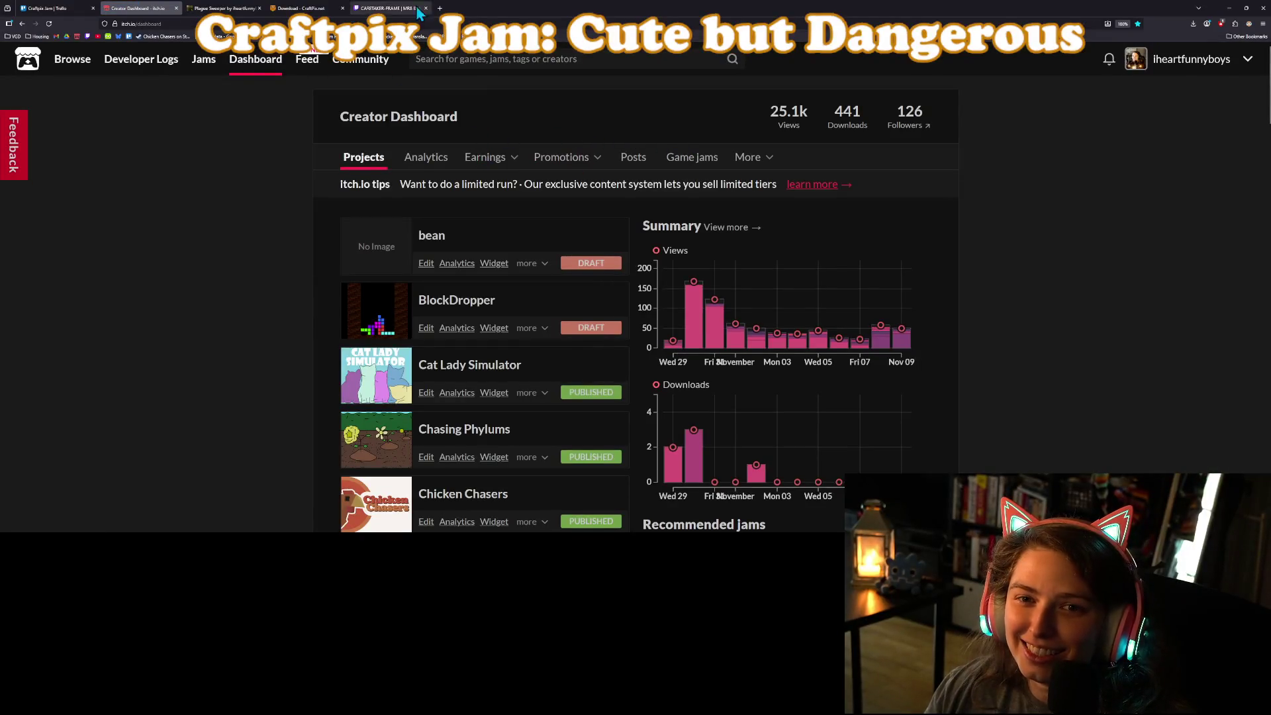
# Close Kdenlive's finished Rendering window and return to Firefox with a new tab.
pyautogui.click(1229, 8)
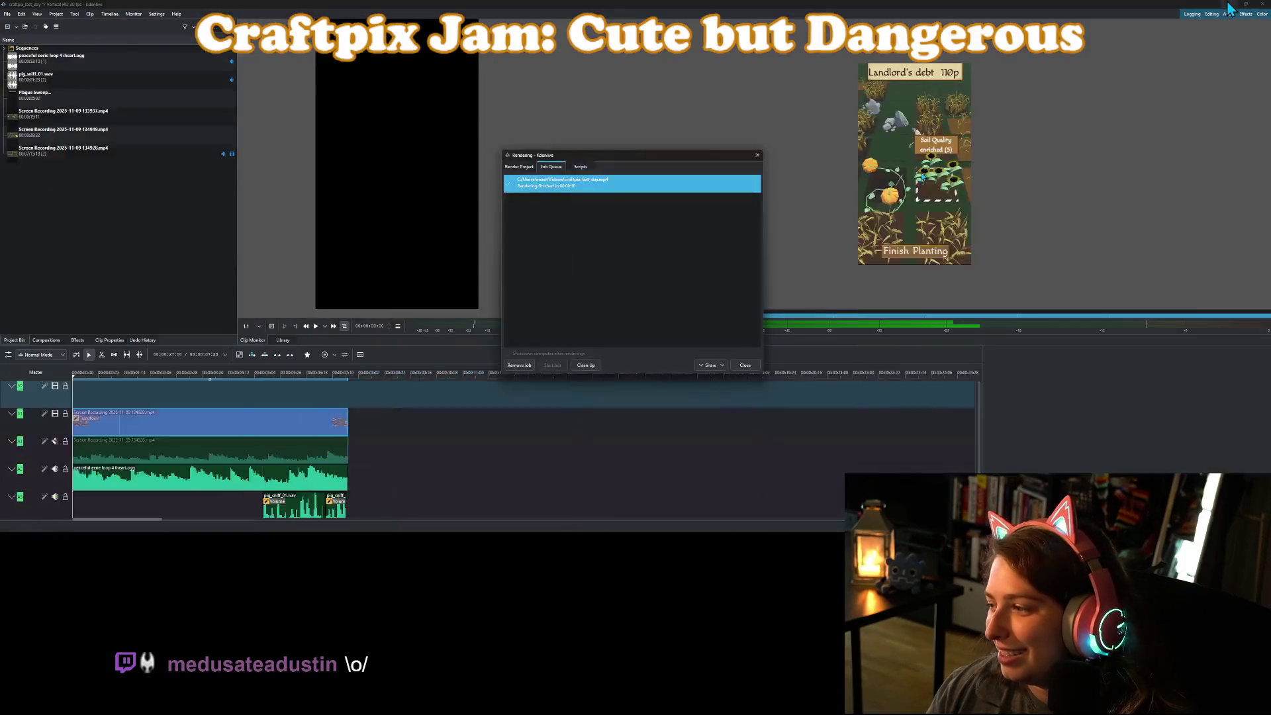
pyautogui.click(754, 362)
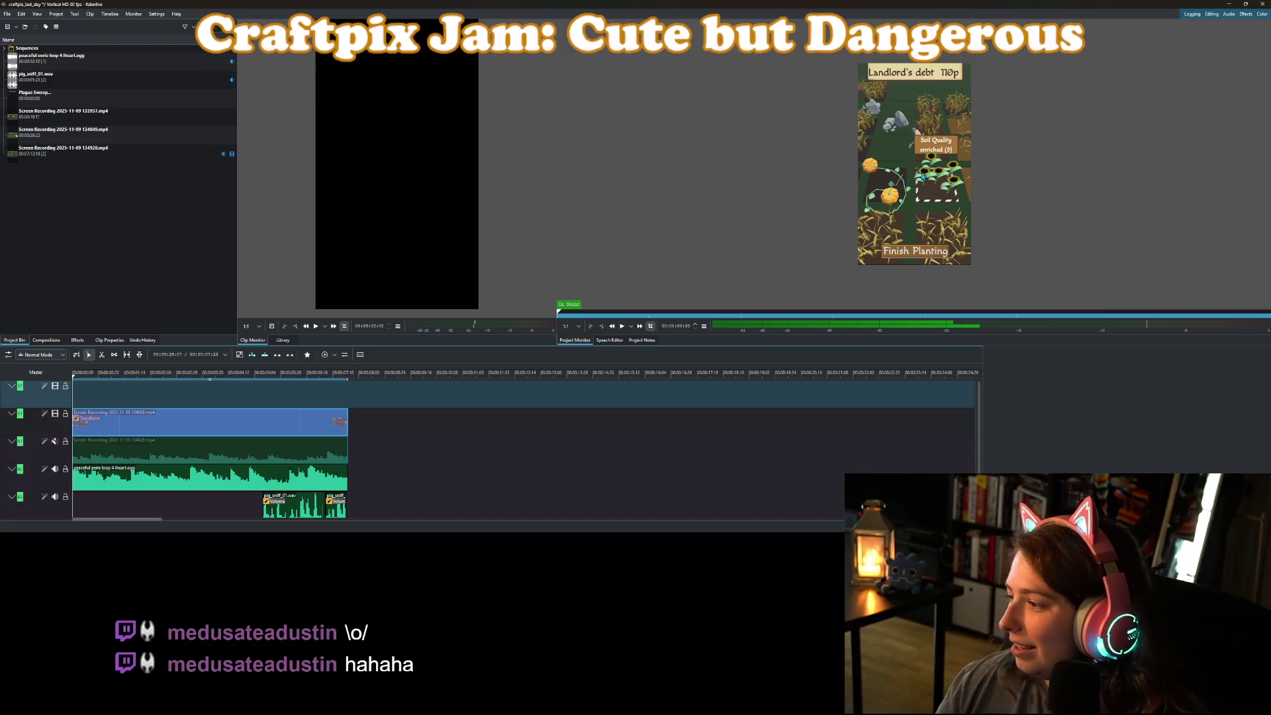
pyautogui.hotkey('alt', 'Tab')
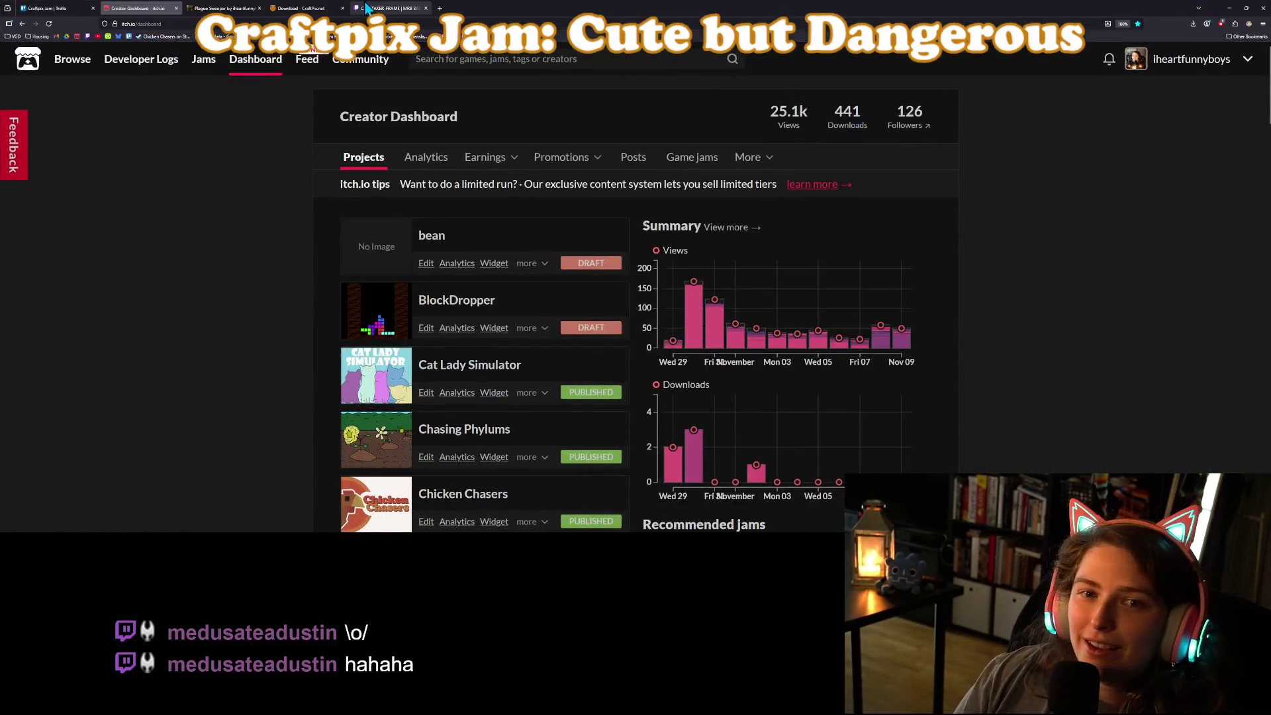
pyautogui.click(440, 8)
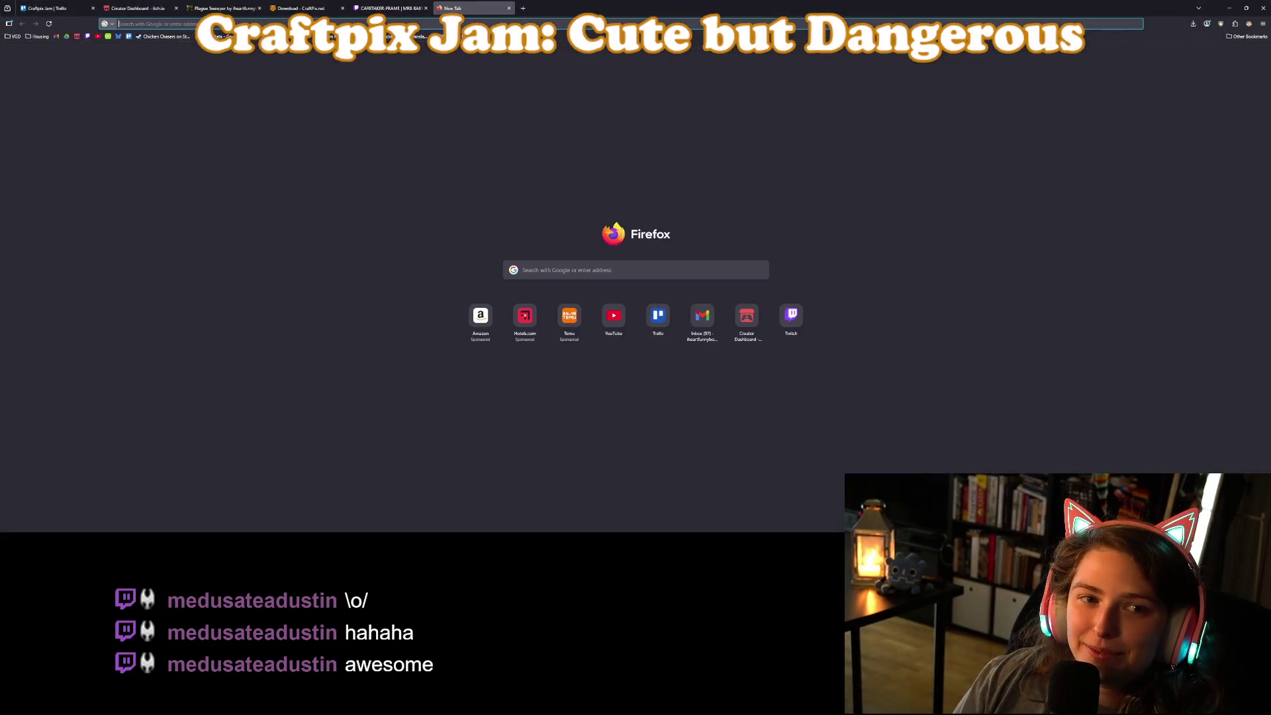
# Start a Bluesky post with the craftpix_last_day video attached, then go back to the Plague Sweeper page.
pyautogui.click(118, 37)
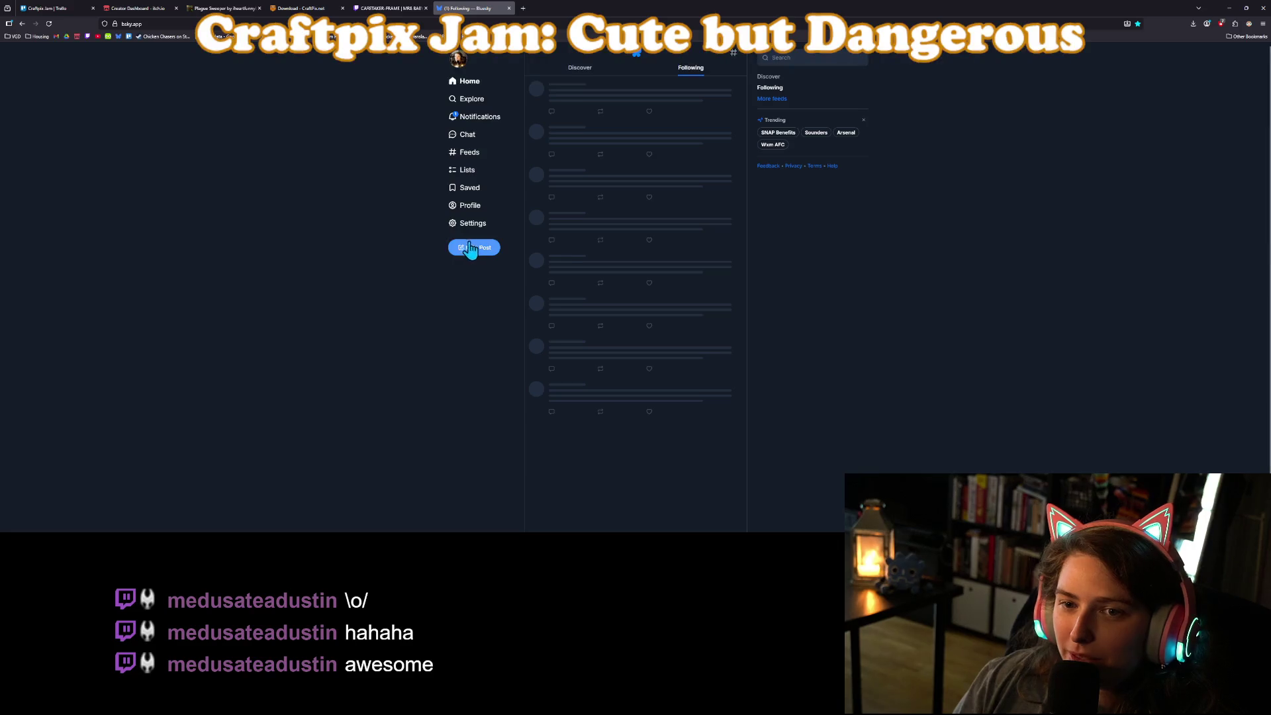
pyautogui.click(473, 248)
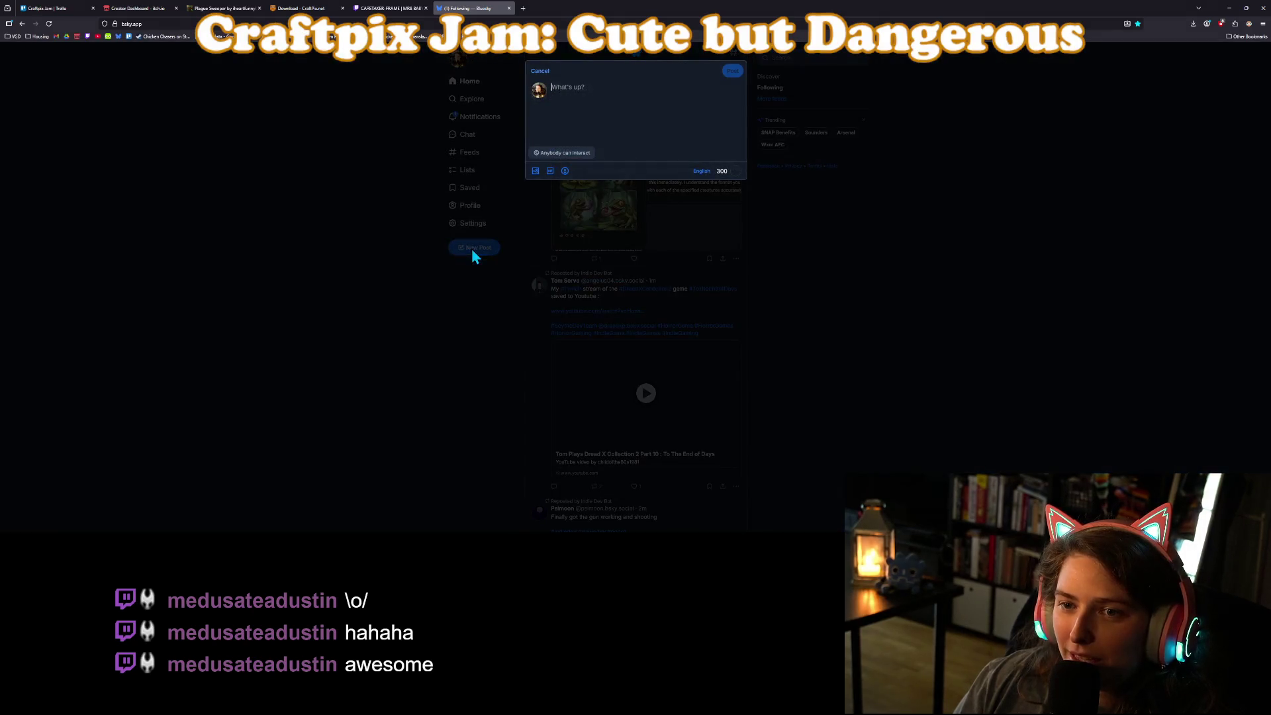
pyautogui.click(536, 171)
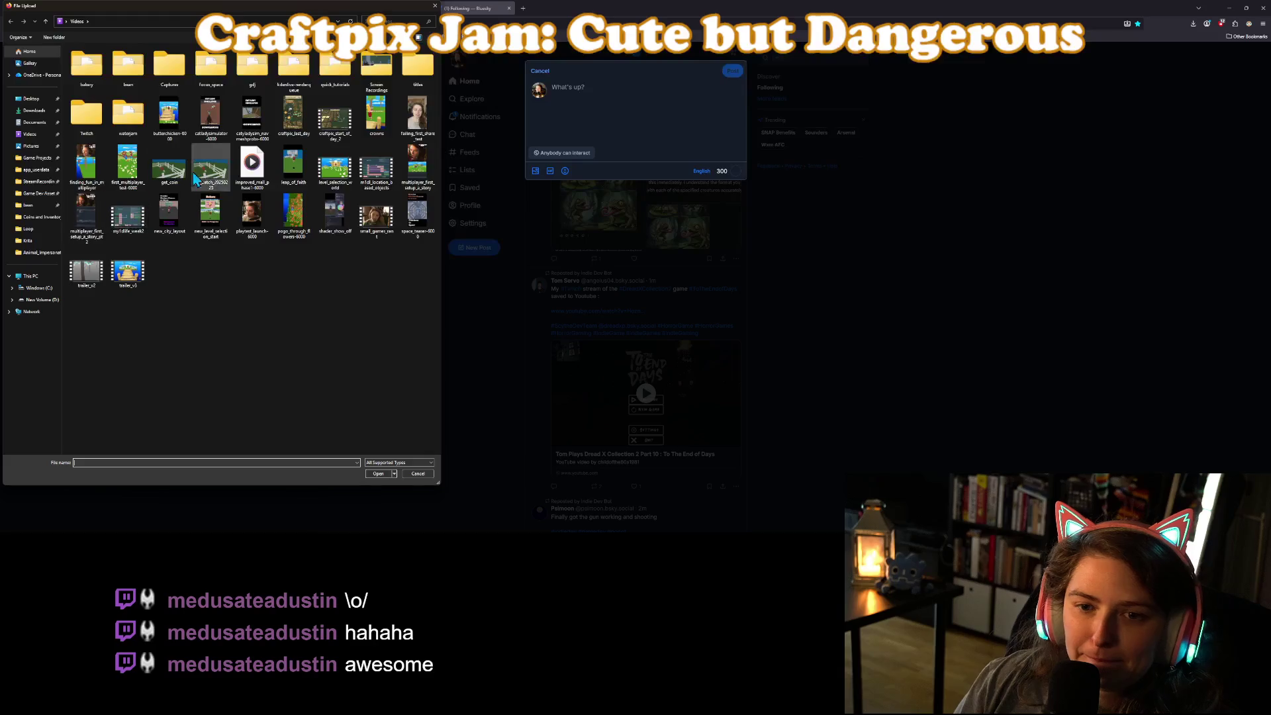
pyautogui.doubleClick(293, 118)
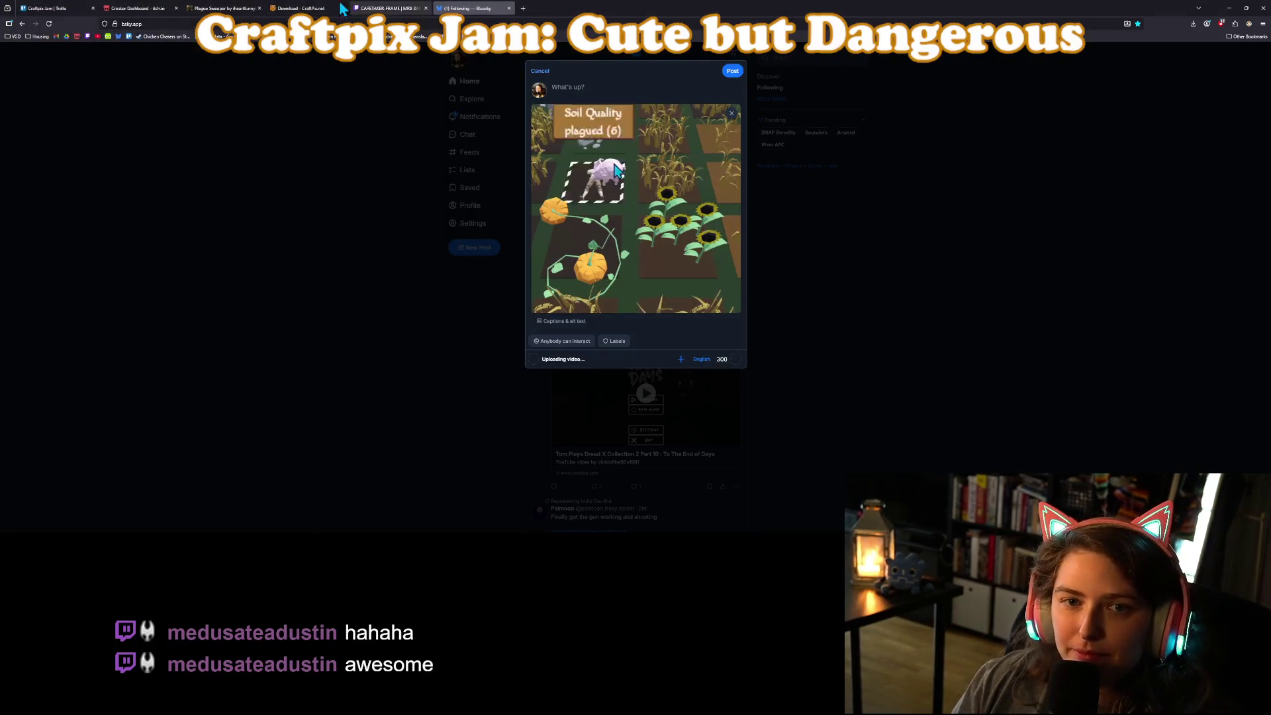
pyautogui.click(225, 8)
pyautogui.click(241, 23)
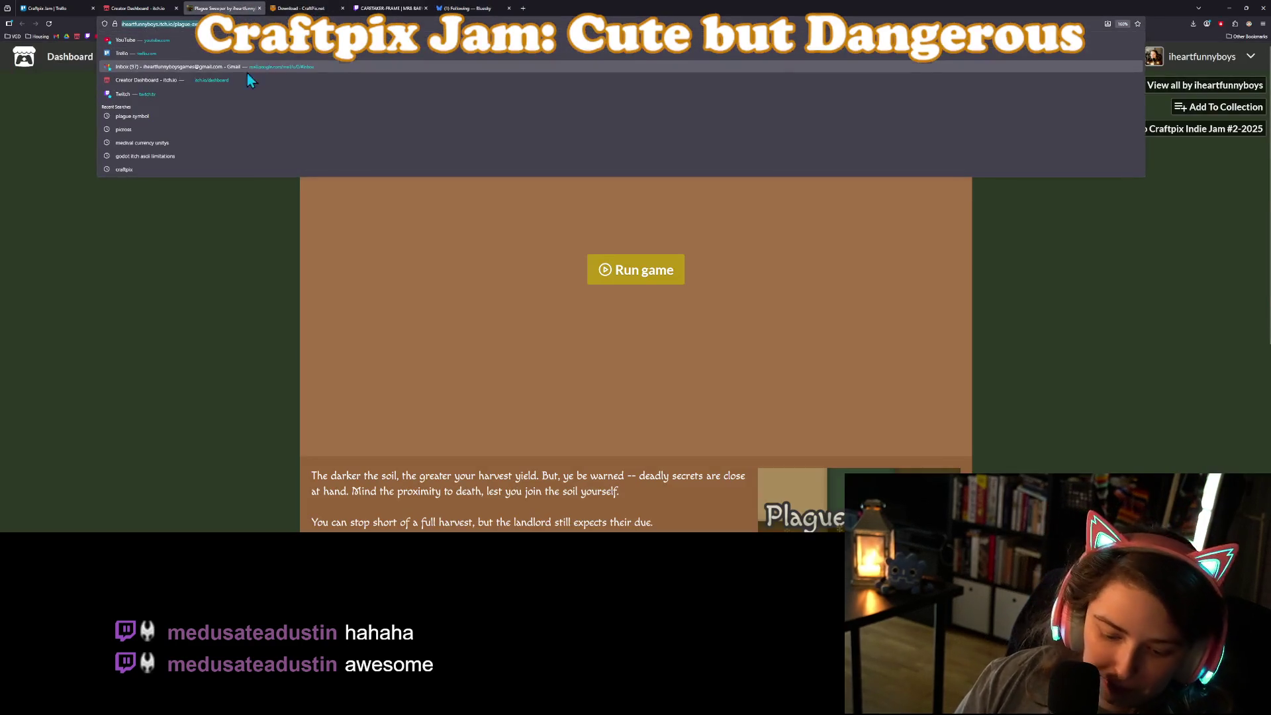
# Reload the Plague Sweeper page, run the game and start playing from the title screen.
pyautogui.click(170, 221)
pyautogui.click(49, 22)
pyautogui.click(654, 276)
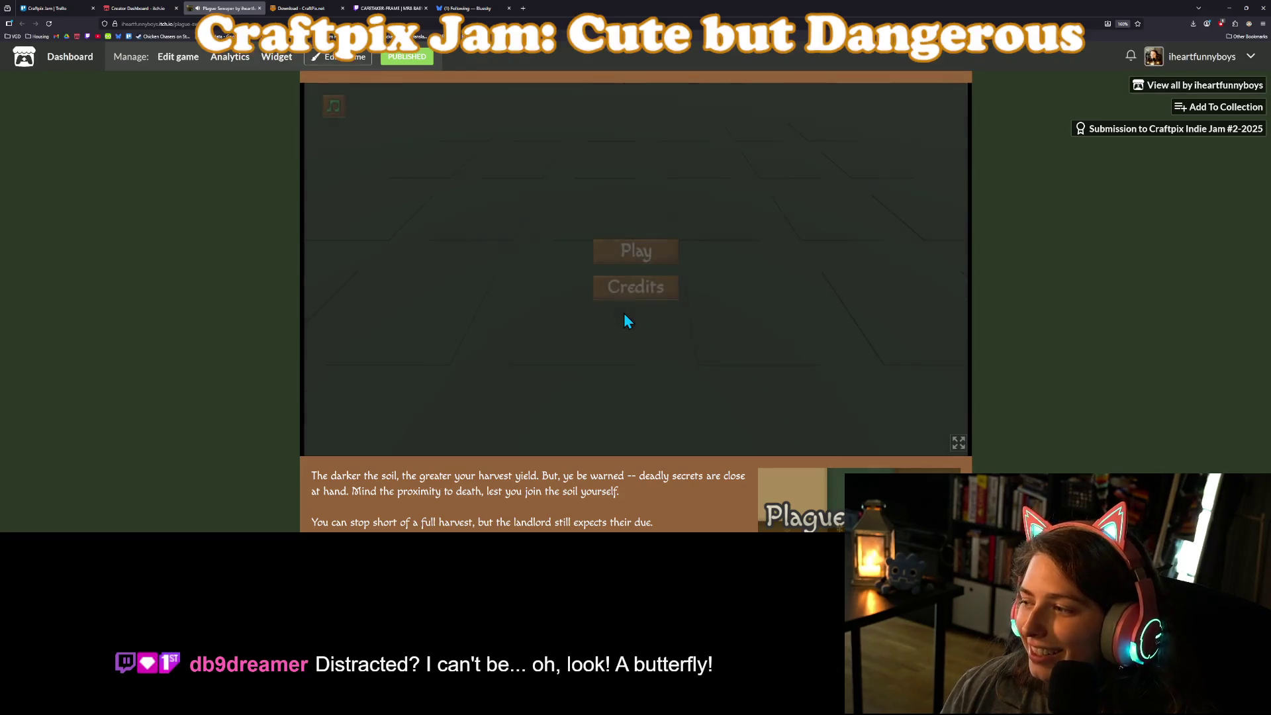
pyautogui.click(646, 259)
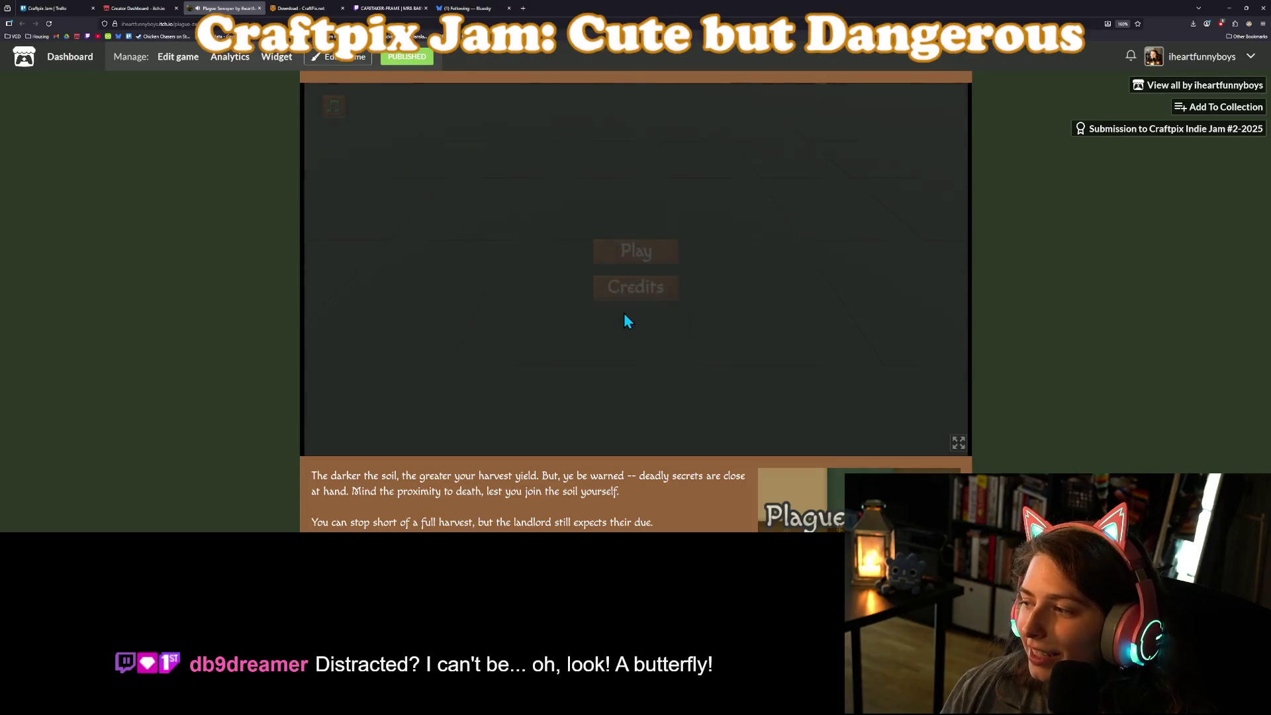
pyautogui.click(651, 262)
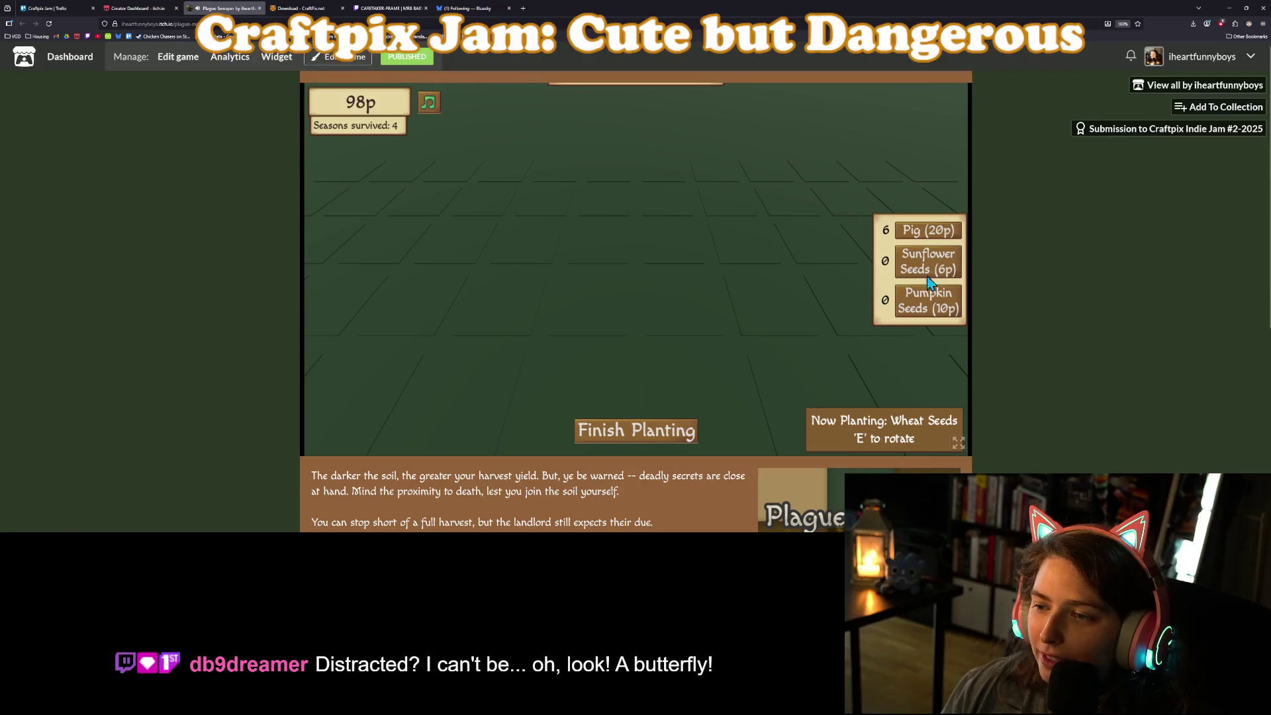
# Buy two Sunflower Seeds packs, plant one wheat and two sunflower plots, then close the game tab.
pyautogui.click(920, 260)
pyautogui.click(919, 259)
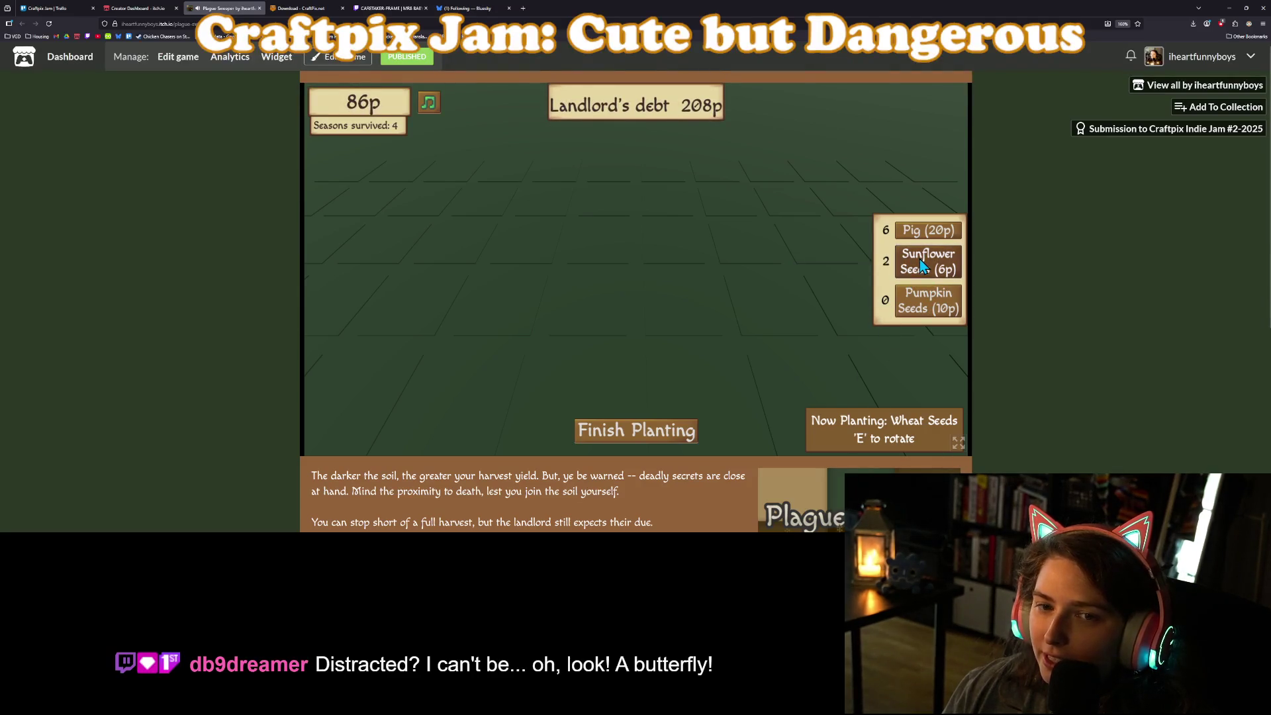
pyautogui.click(627, 324)
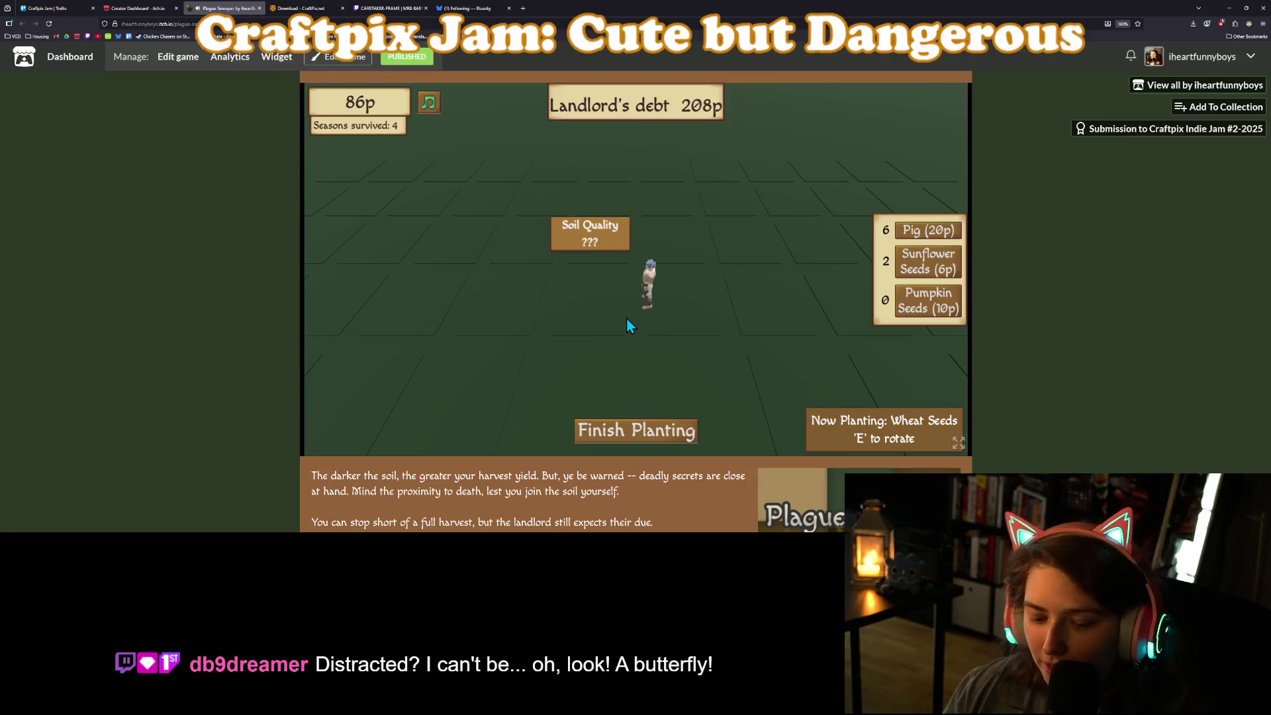
pyautogui.click(718, 339)
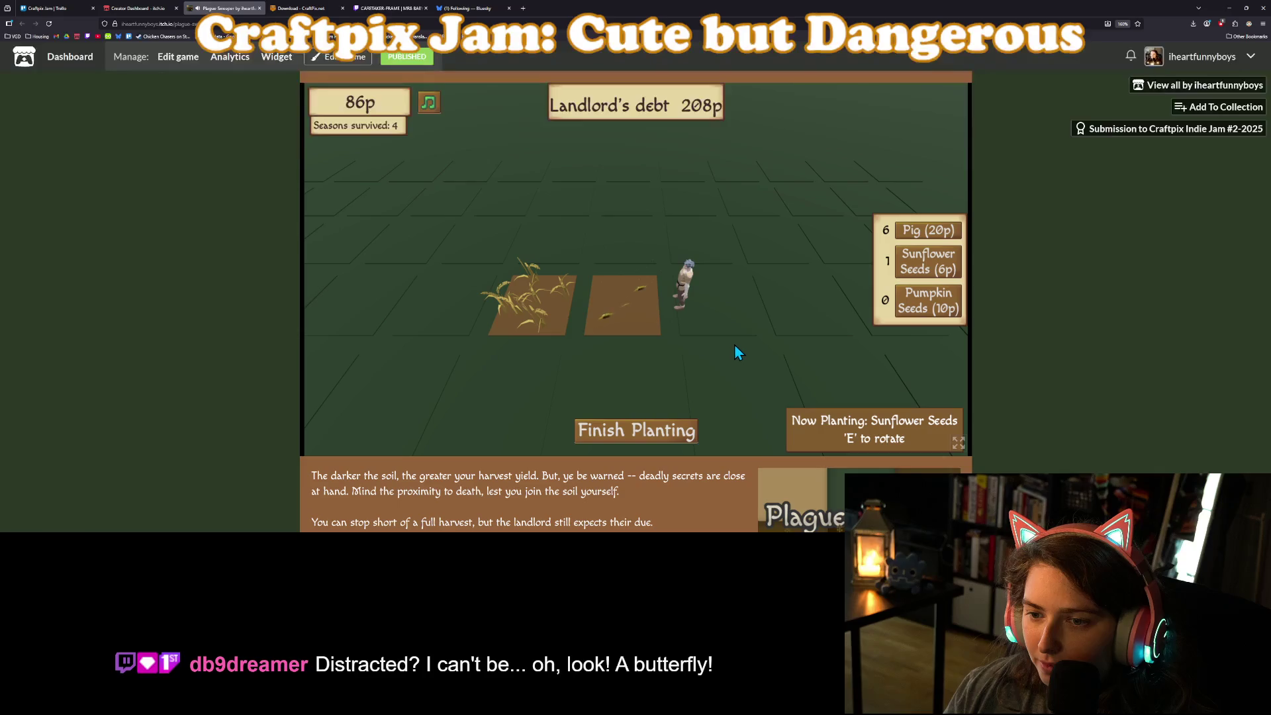
pyautogui.click(711, 265)
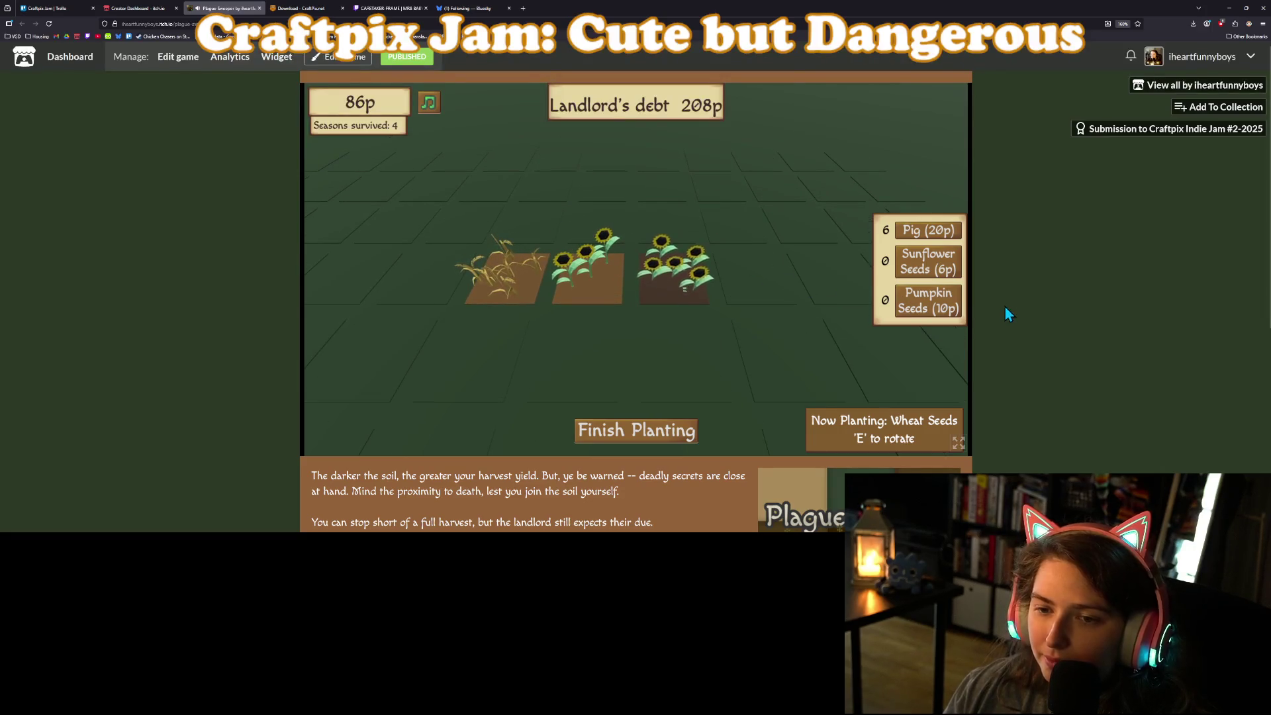
pyautogui.click(467, 8)
pyautogui.click(259, 8)
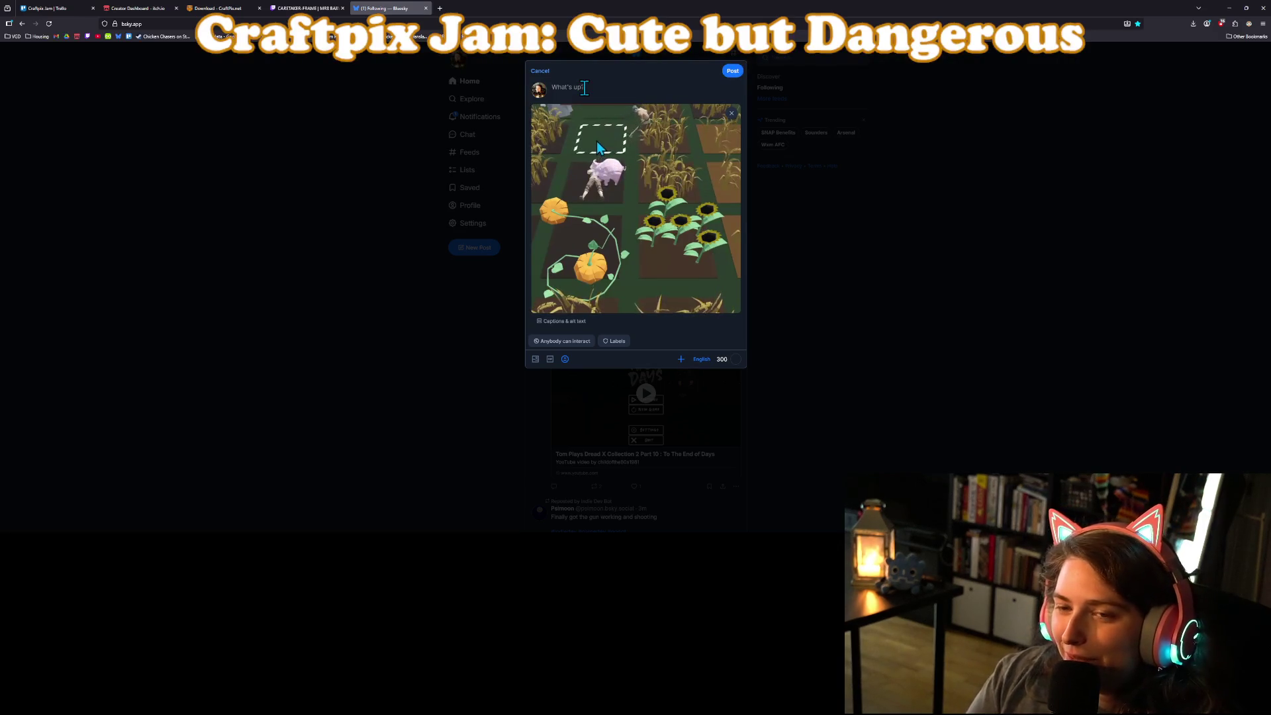
pyautogui.write('Last day of the Craf')
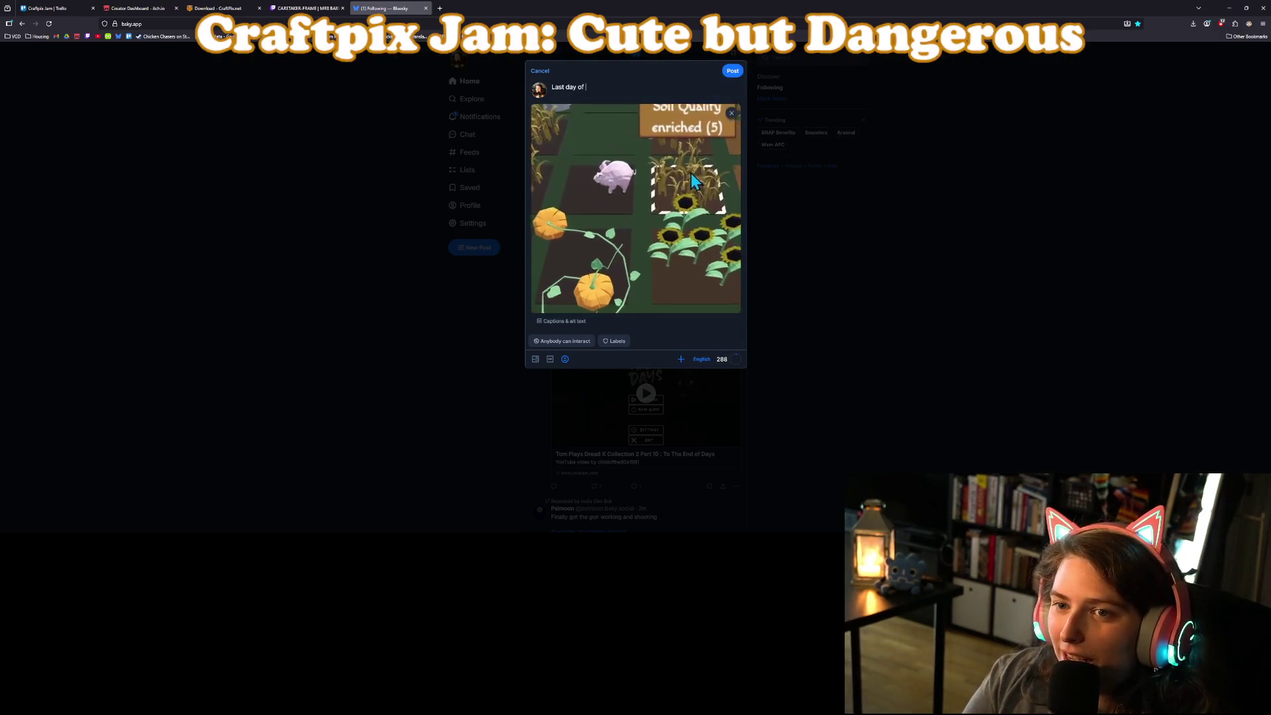
pyautogui.press('BackSpace')
pyautogui.press('BackSpace')
pyautogui.press('BackSpace')
pyautogui.write('@')
pyautogui.press('BackSpace')
pyautogui.write('#')
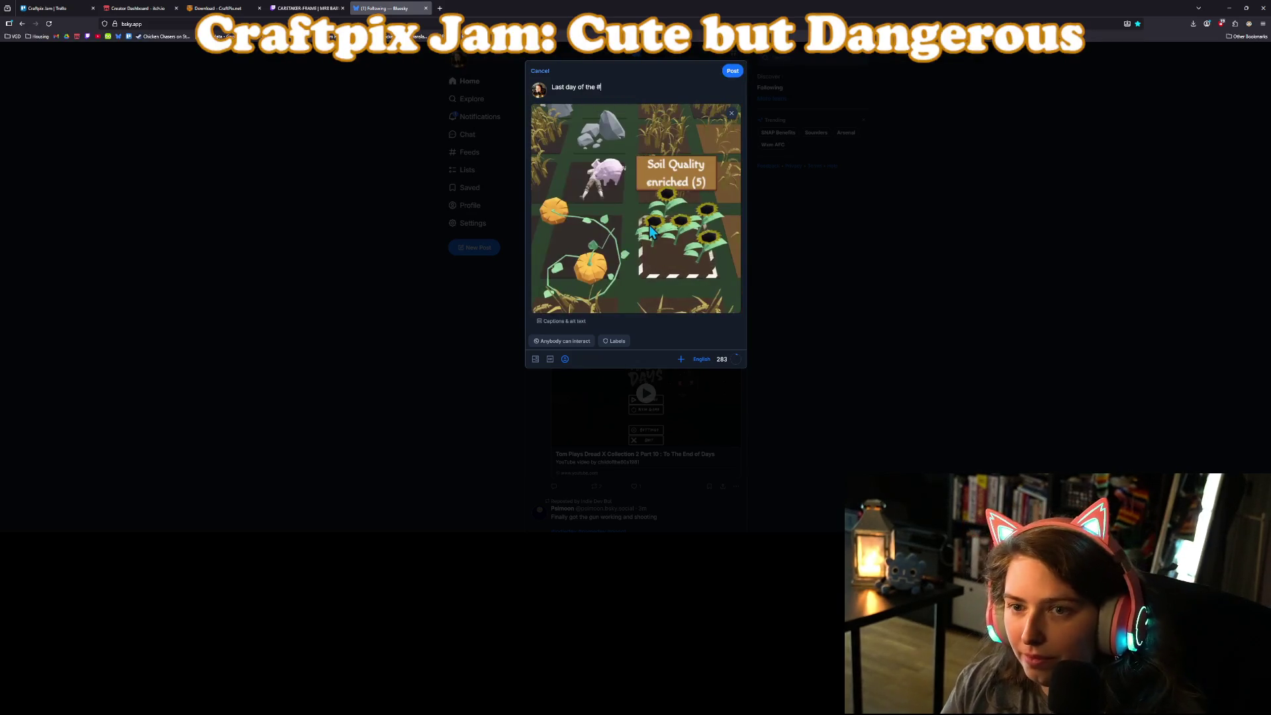
pyautogui.write('Craftp')
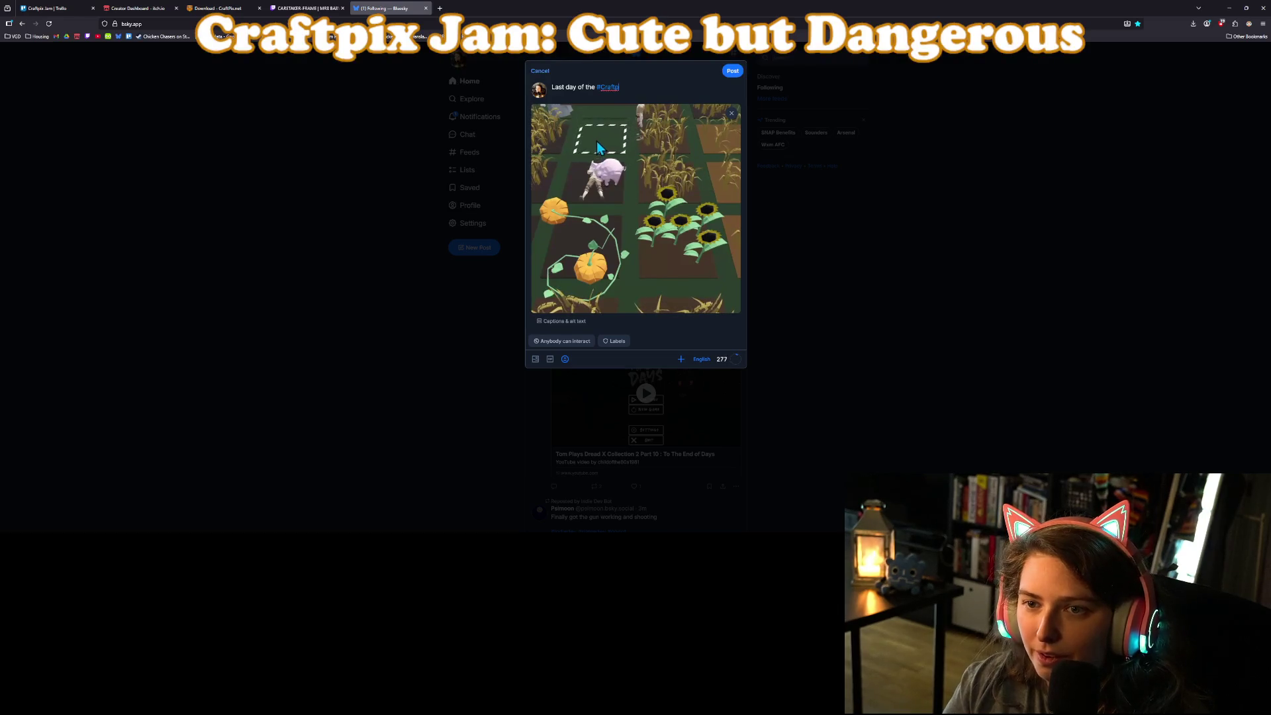
pyautogui.write('ixJam')
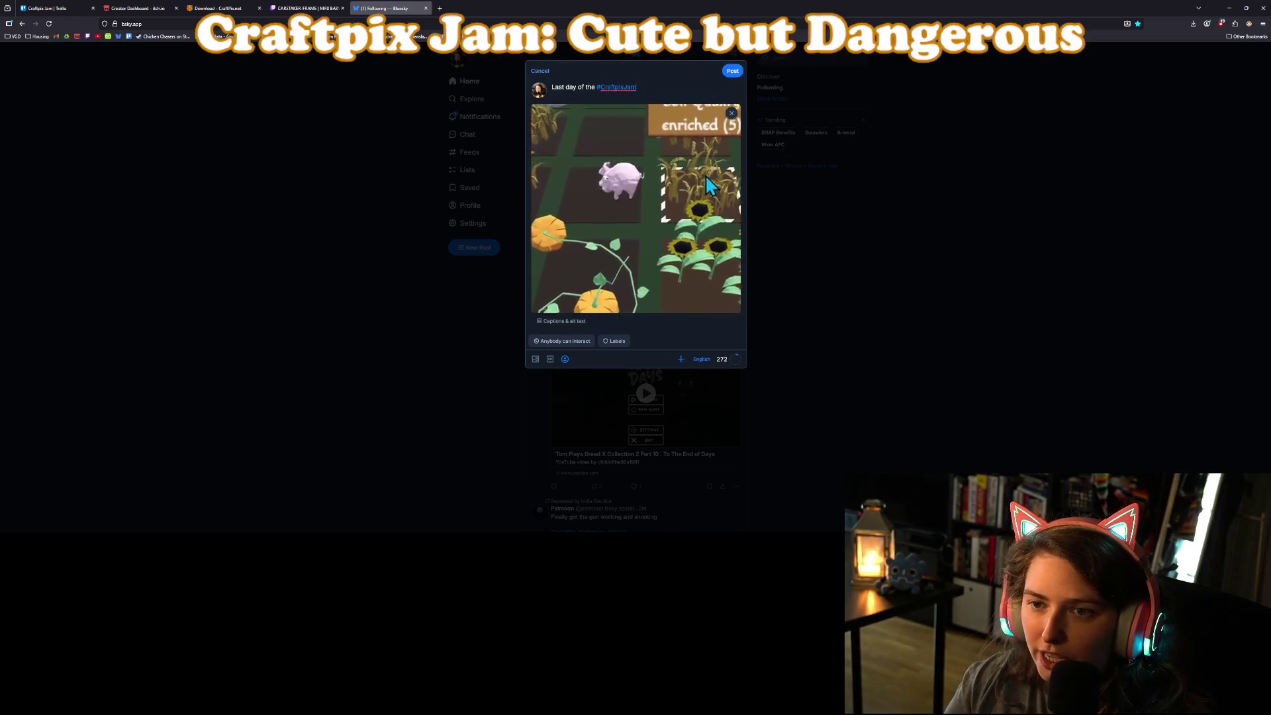
pyautogui.write(' @craftpix')
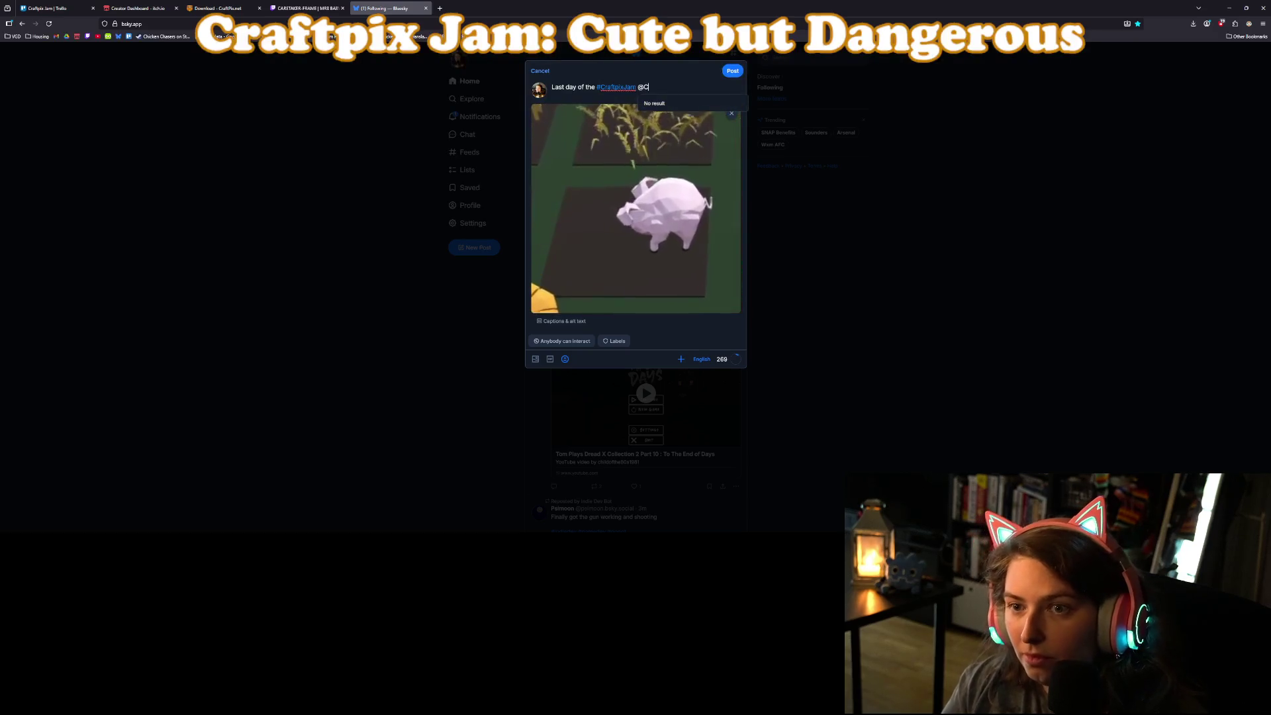
pyautogui.press('Return')
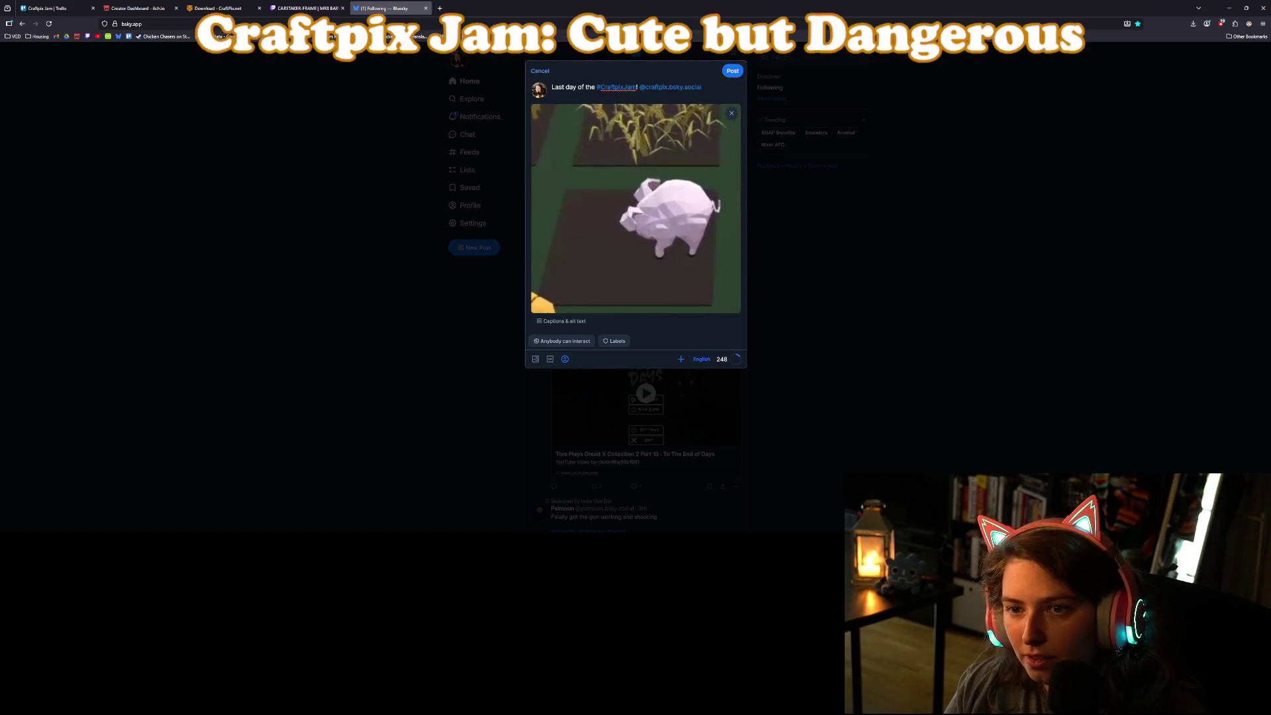
pyautogui.write('!')
pyautogui.press('Return')
pyautogui.press('Return')
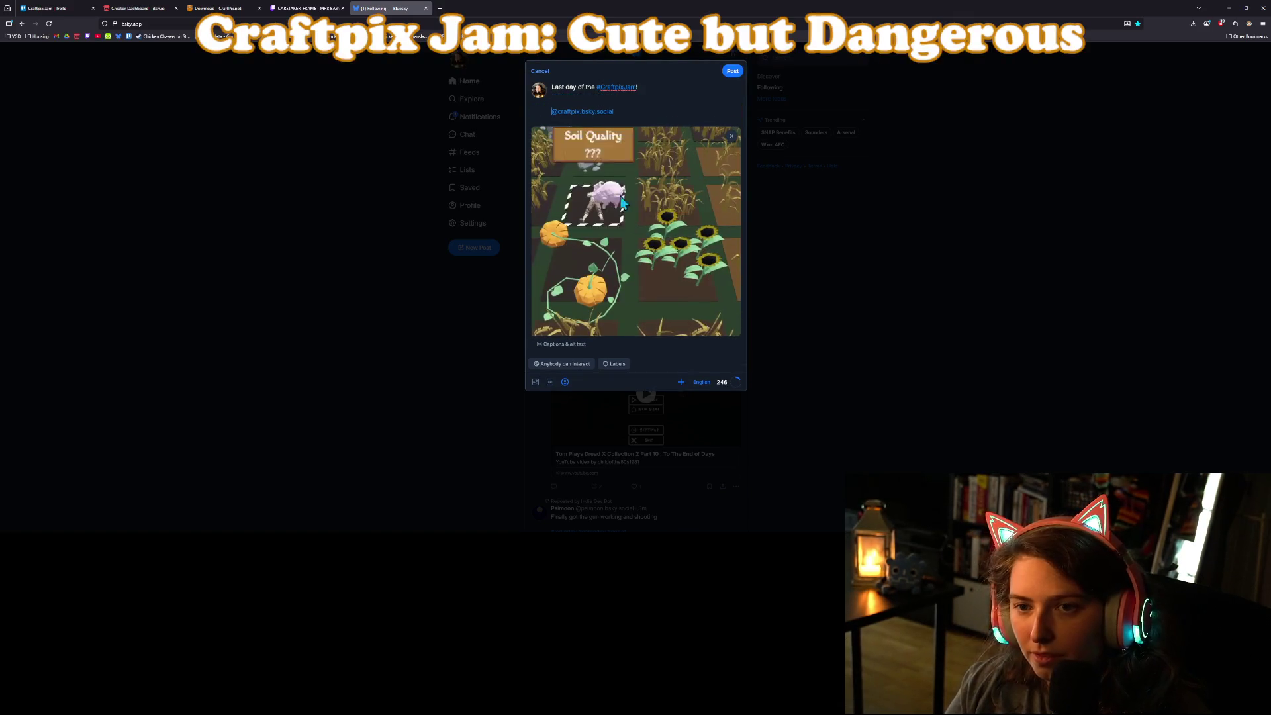
# Continue the post with 'My game, Plague Sweeper, is online now to try out!' and a short remark.
pyautogui.write('My game')
pyautogui.press('BackSpace')
pyautogui.write(',')
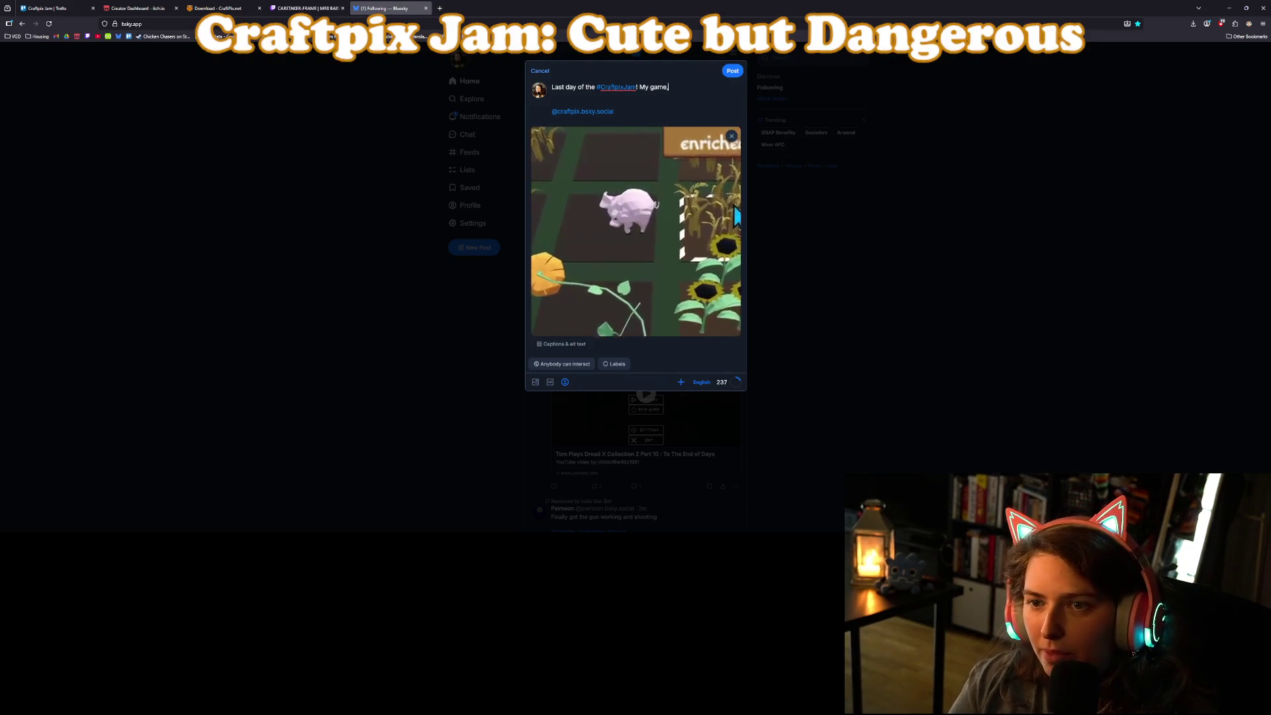
pyautogui.write(' Plag')
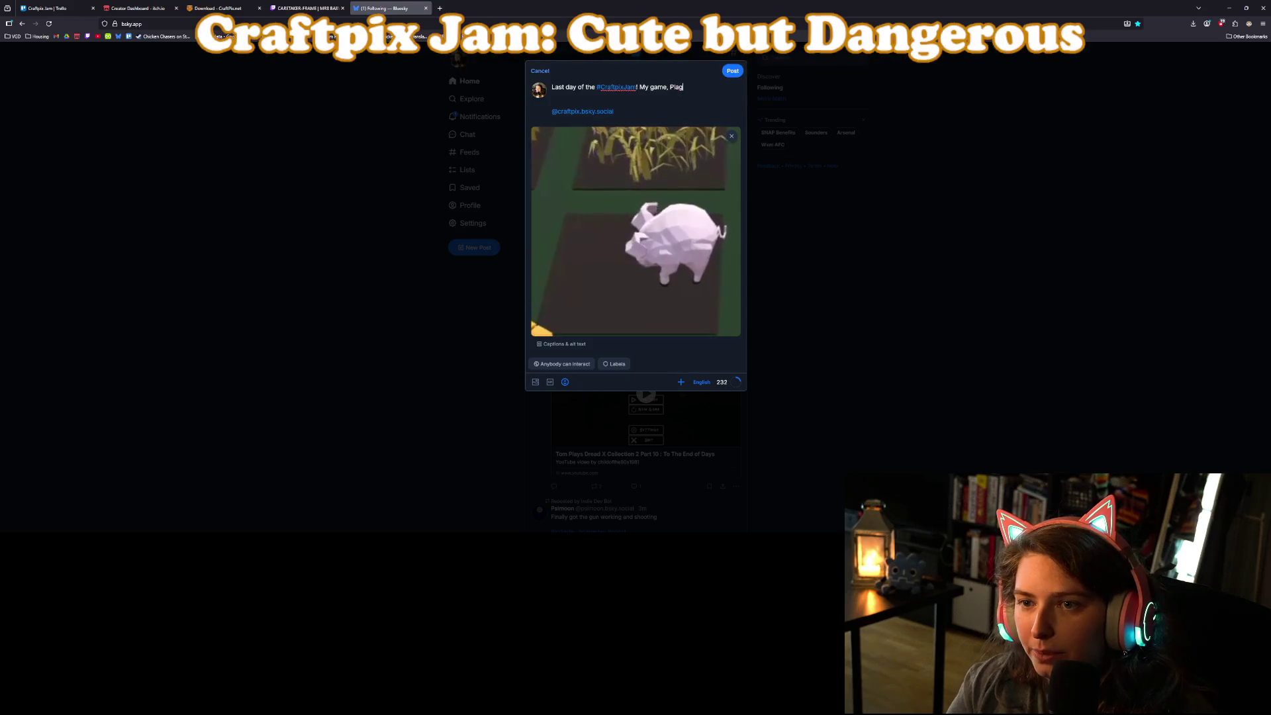
pyautogui.write('ue Sweeper, ')
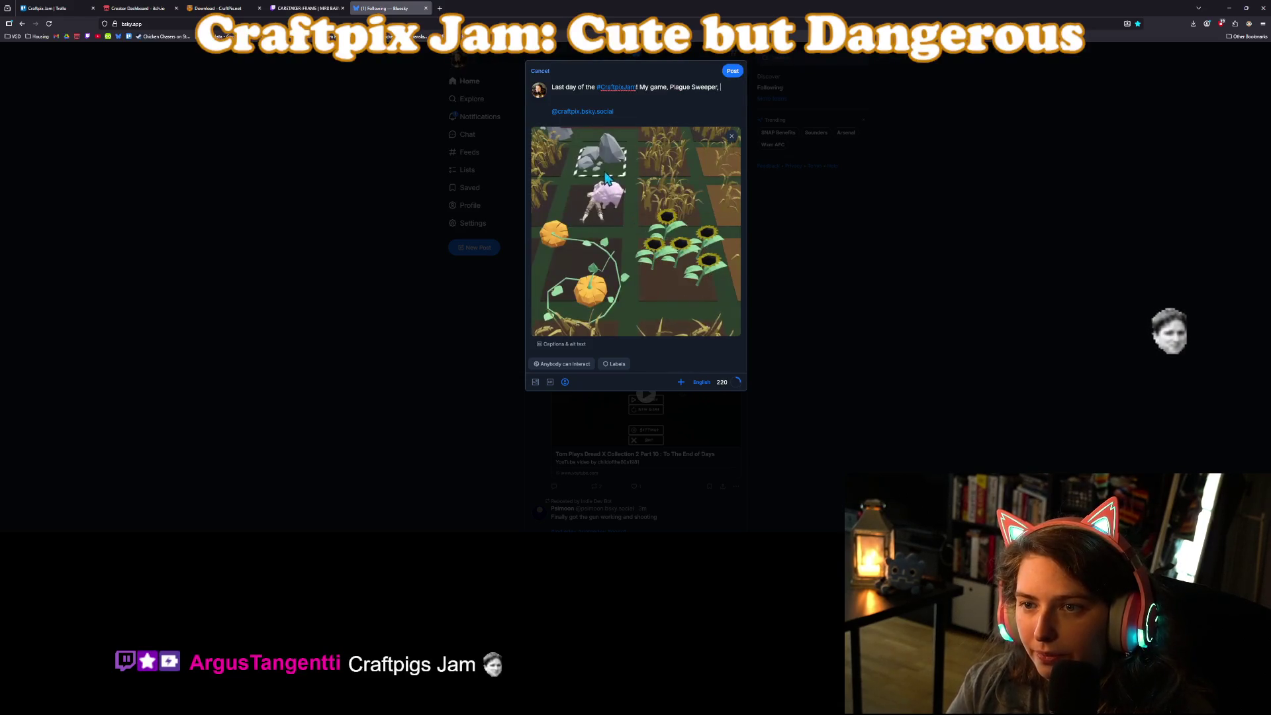
pyautogui.write('is on')
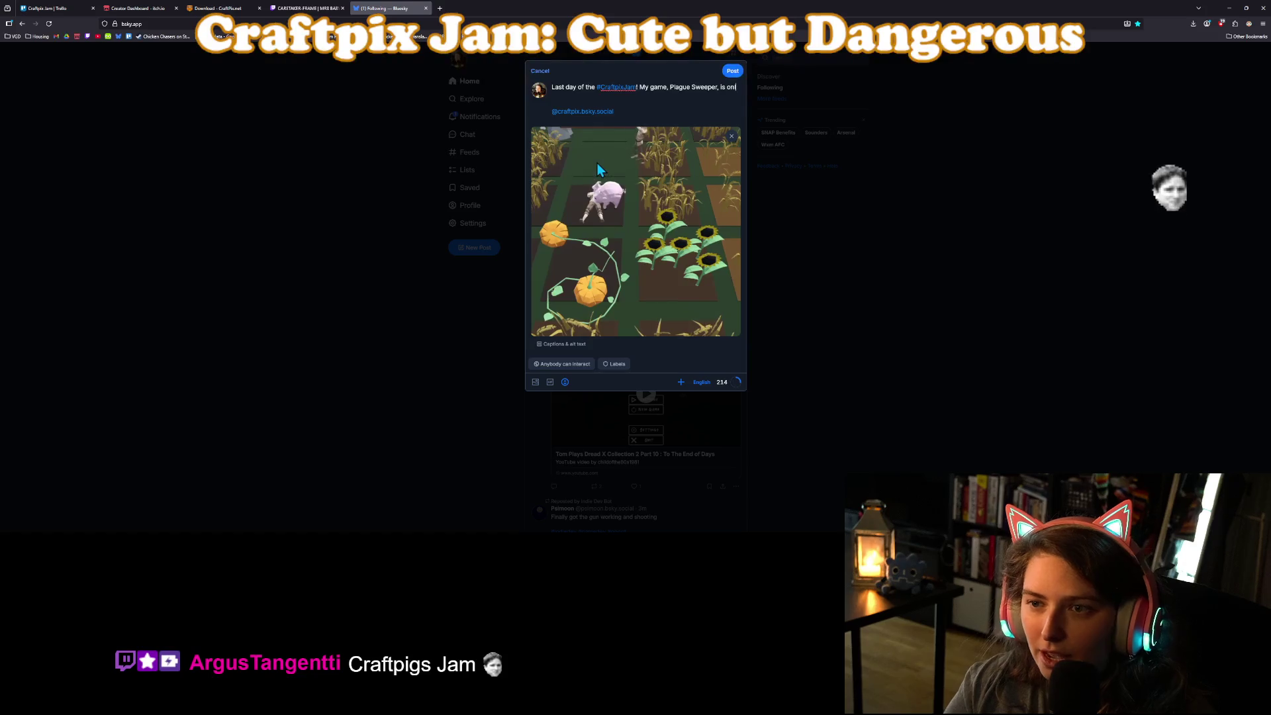
pyautogui.write('line now')
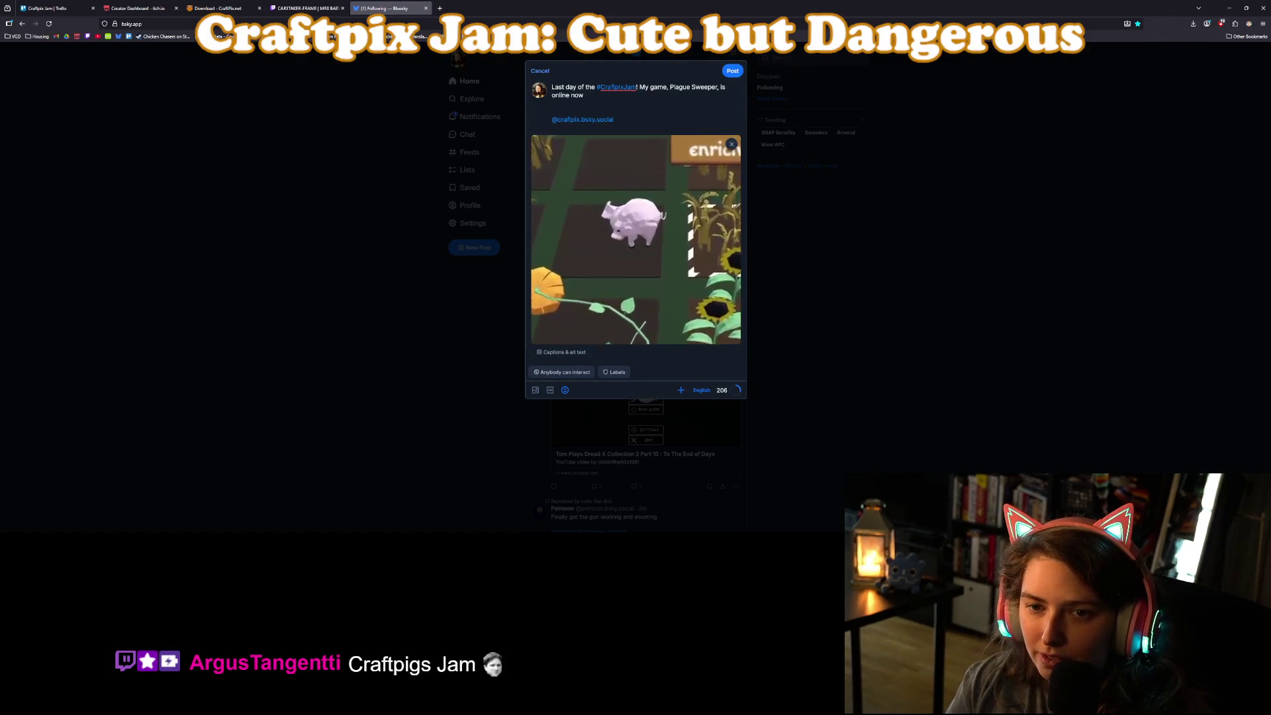
pyautogui.write(' totry o')
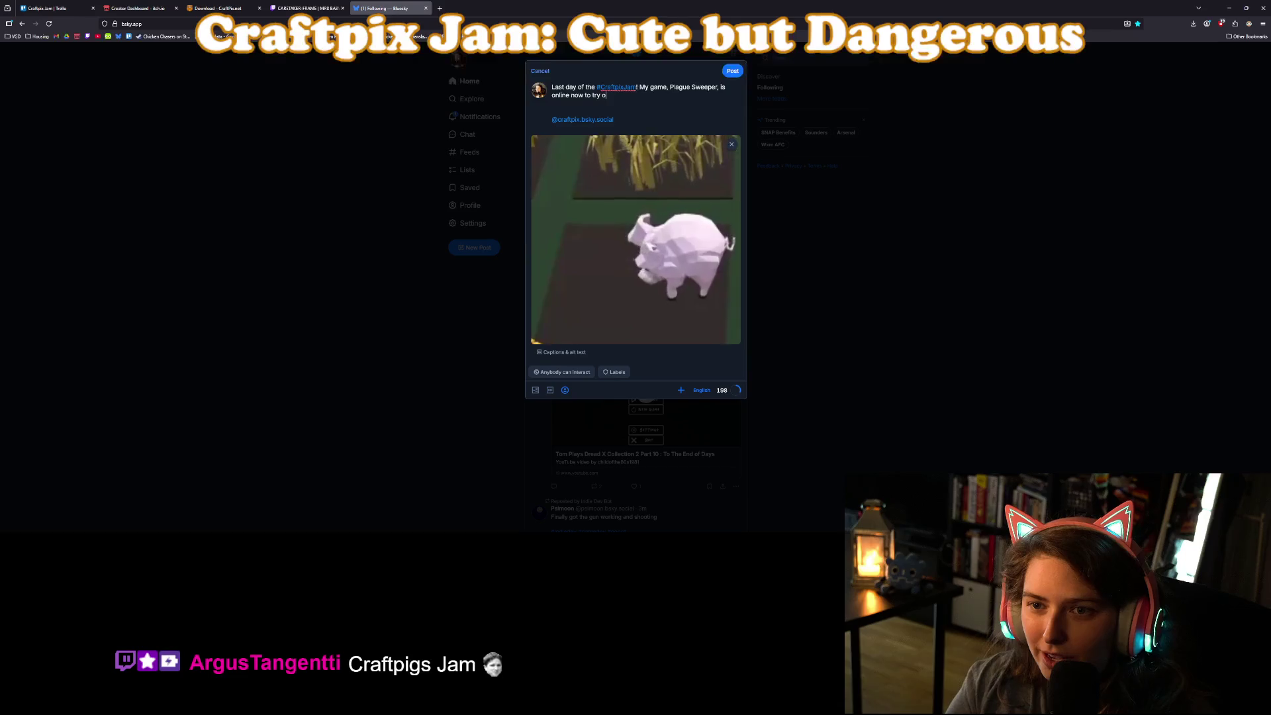
pyautogui.write('ut! It')
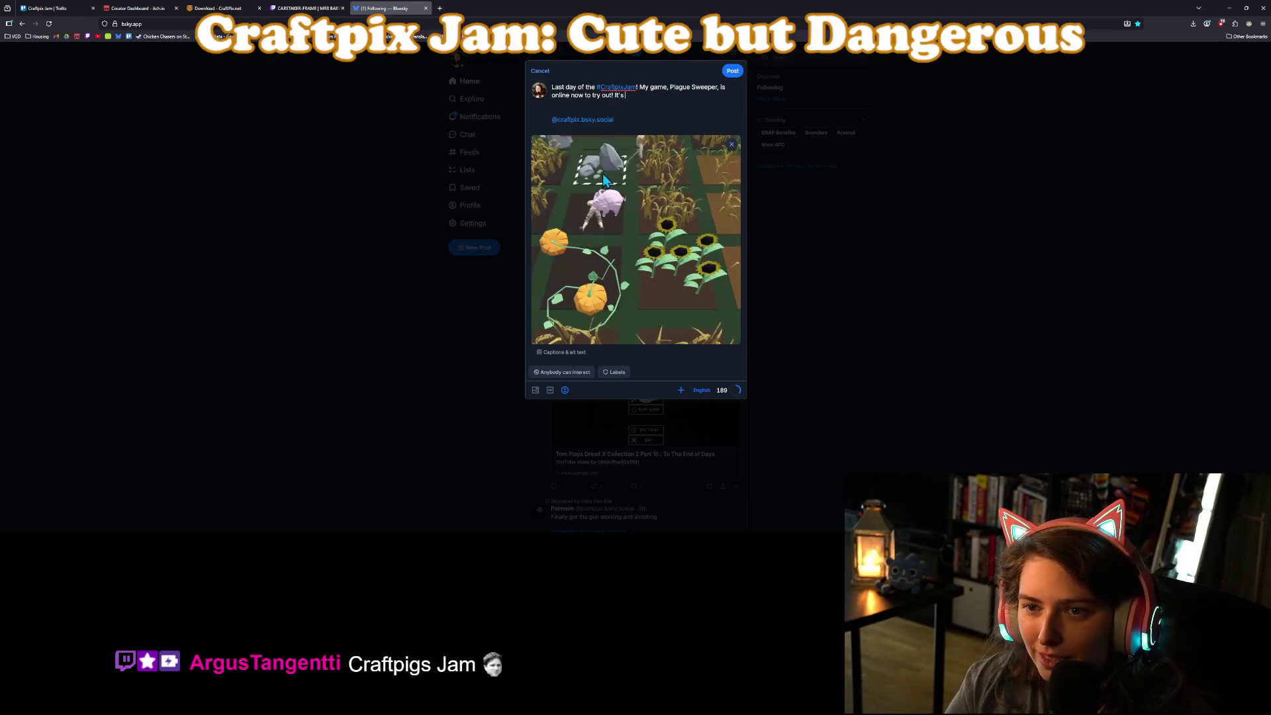
pyautogui.write('silly')
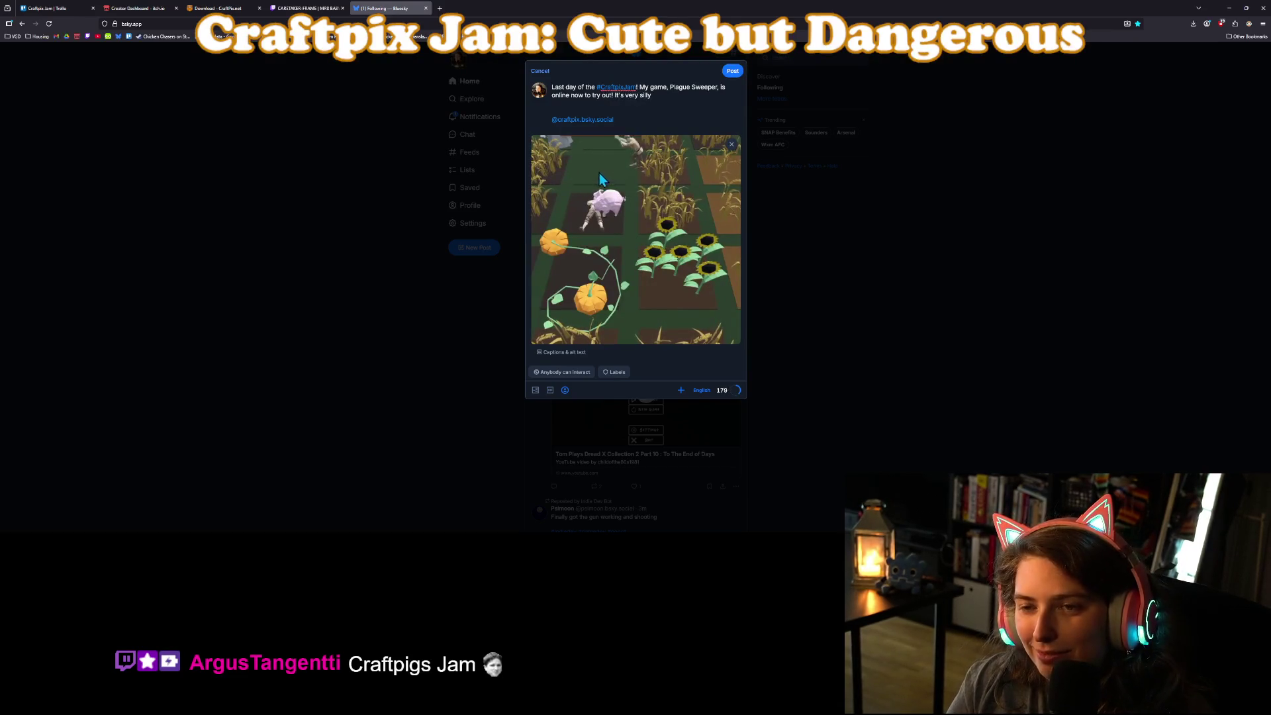
pyautogui.write('.')
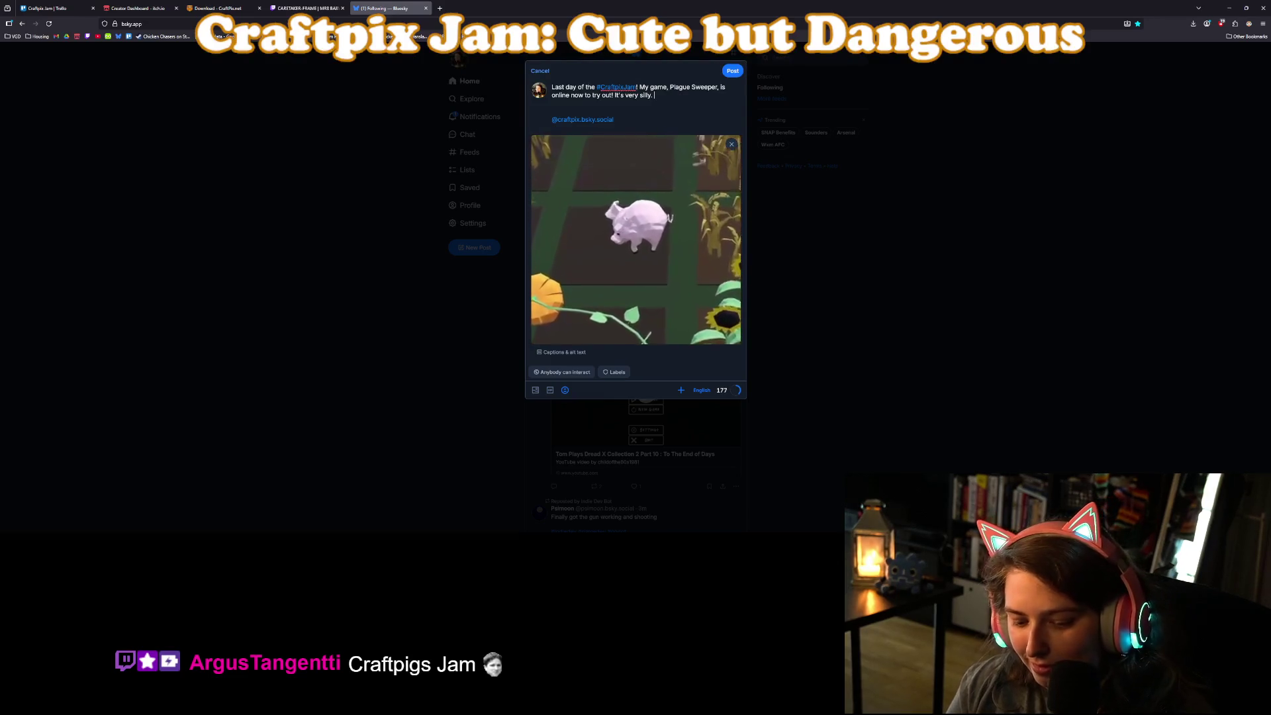
# Insert a pig emoji and paste the Plague Sweeper itch.io link into the post.
pyautogui.click(565, 389)
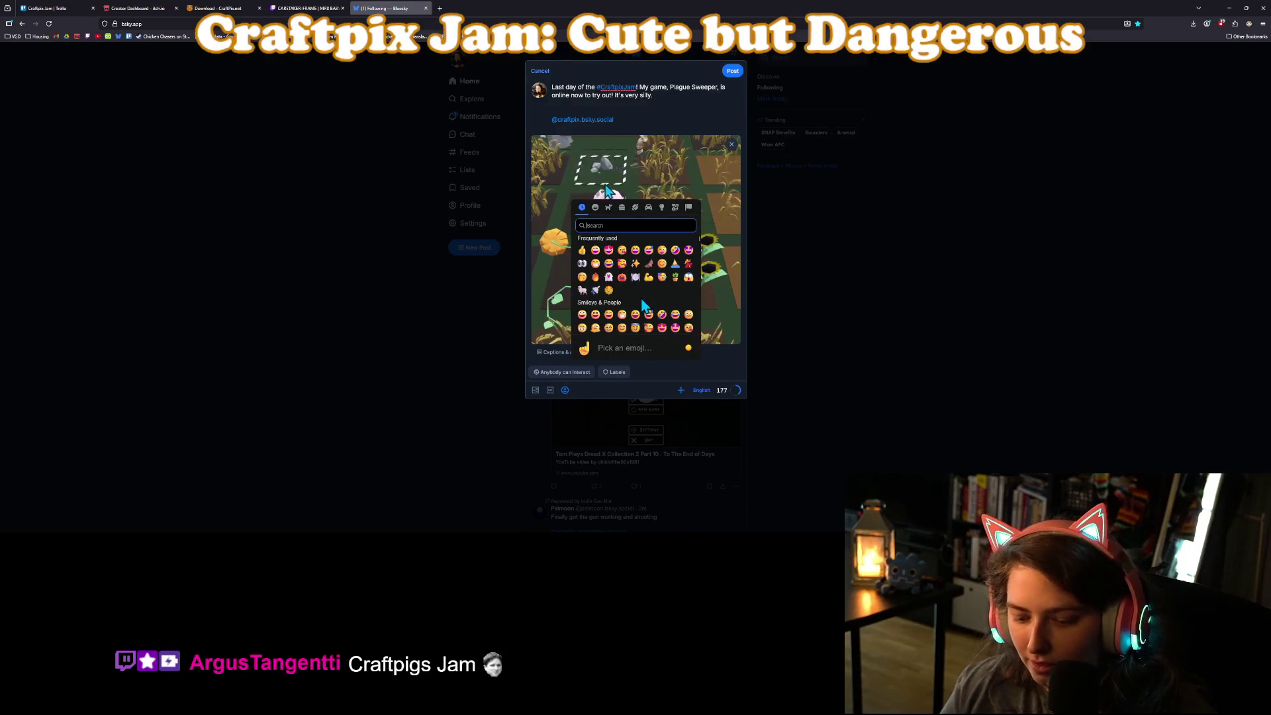
pyautogui.write('pig')
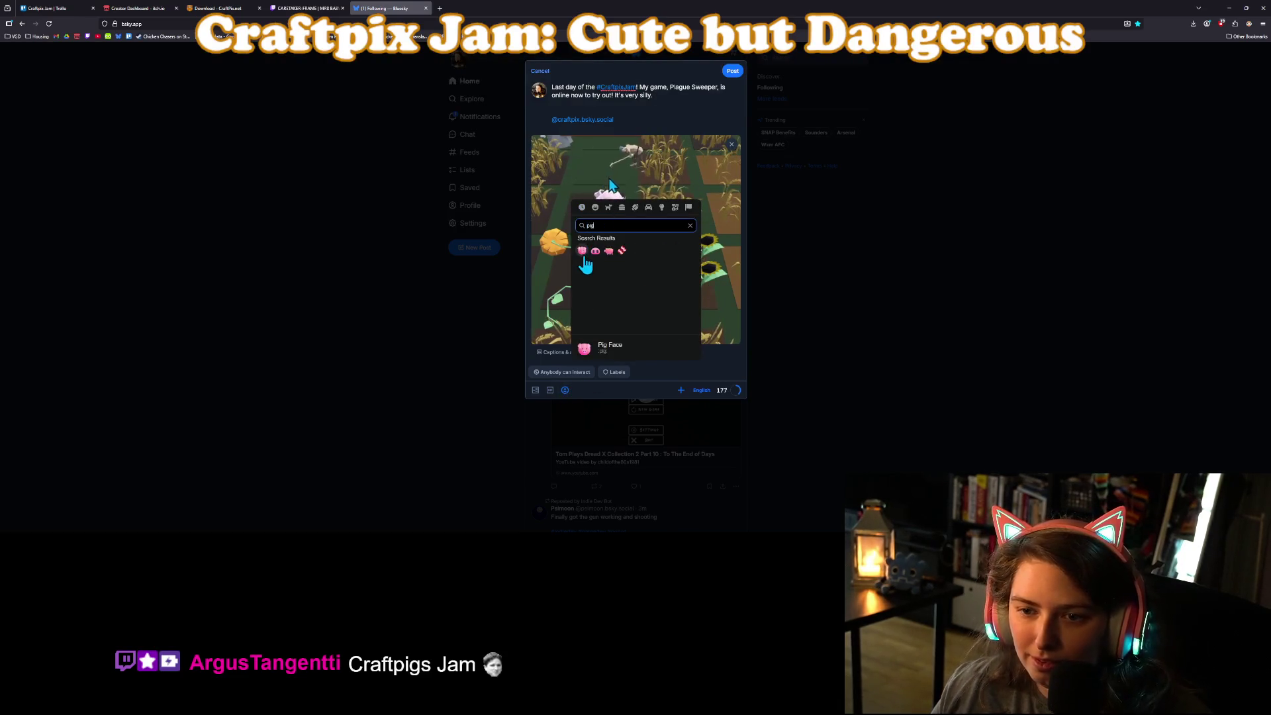
pyautogui.press('Return')
pyautogui.press('Return')
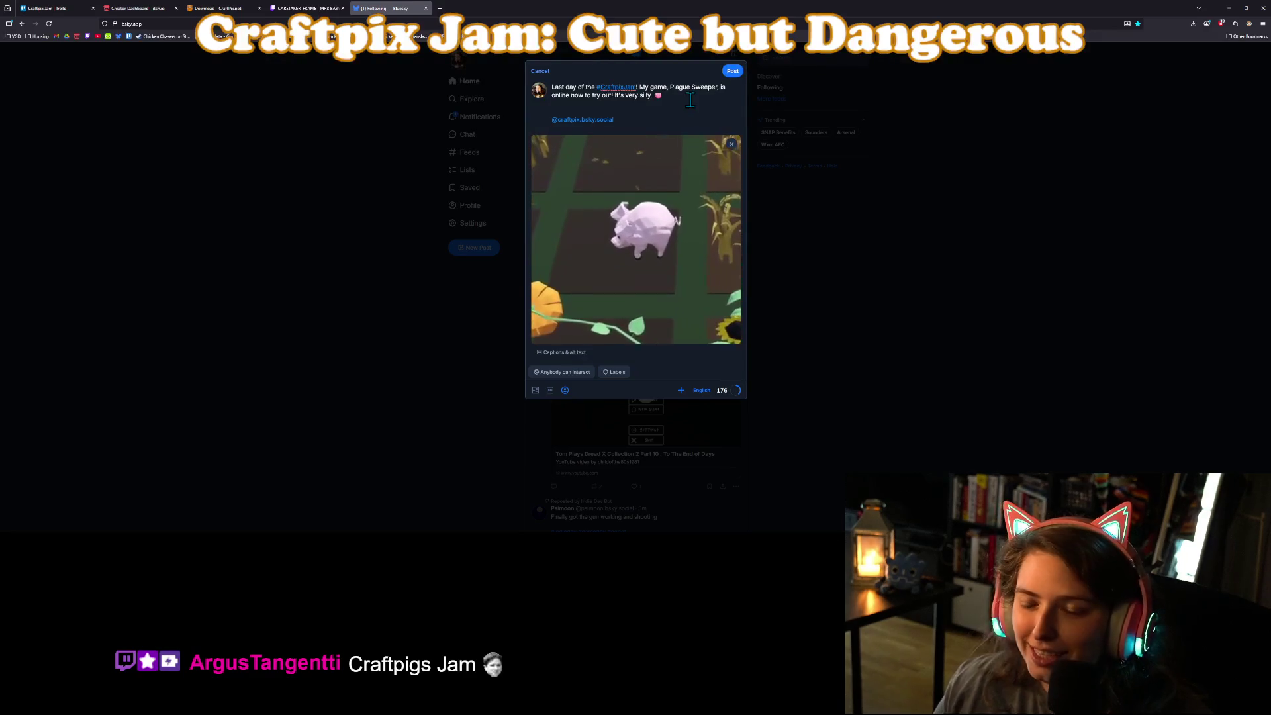
pyautogui.write('https://iheartfunnyboys.itch.io/plague-sweeper')
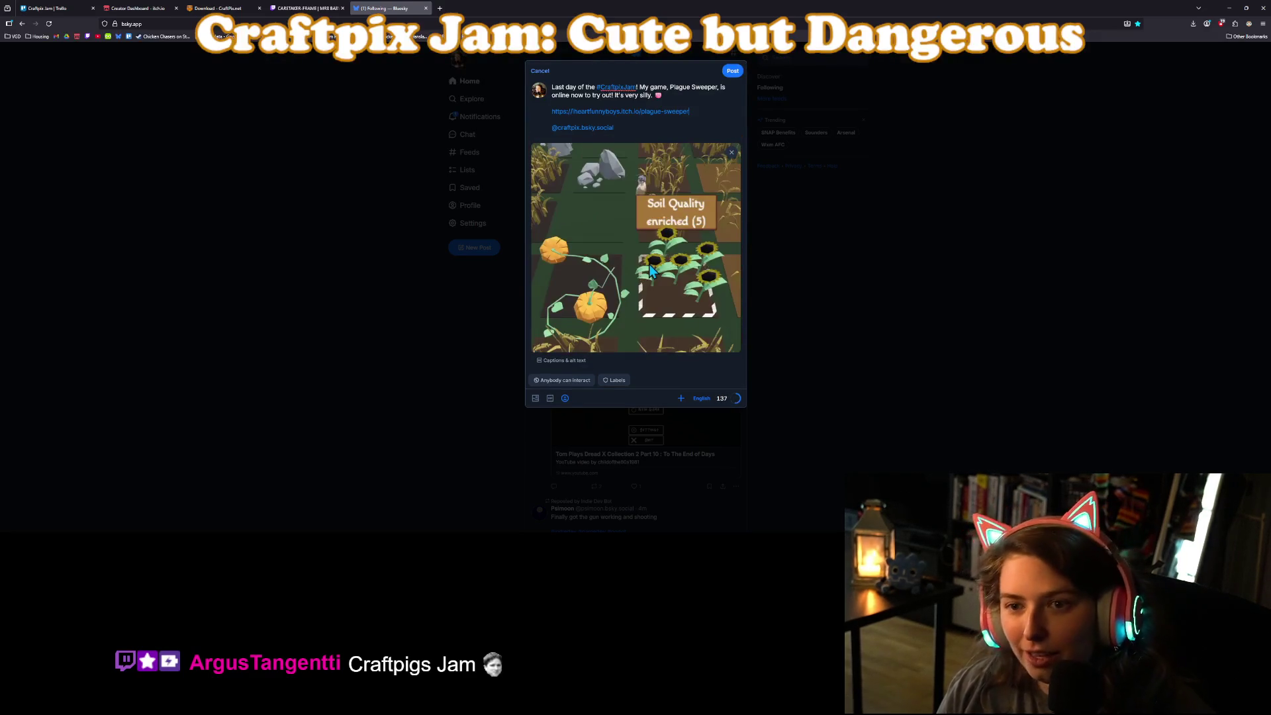
pyautogui.press('Return')
pyautogui.press('Return')
# Add the #gamedev #godot hashtags and publish the post.
pyautogui.write('#gamed')
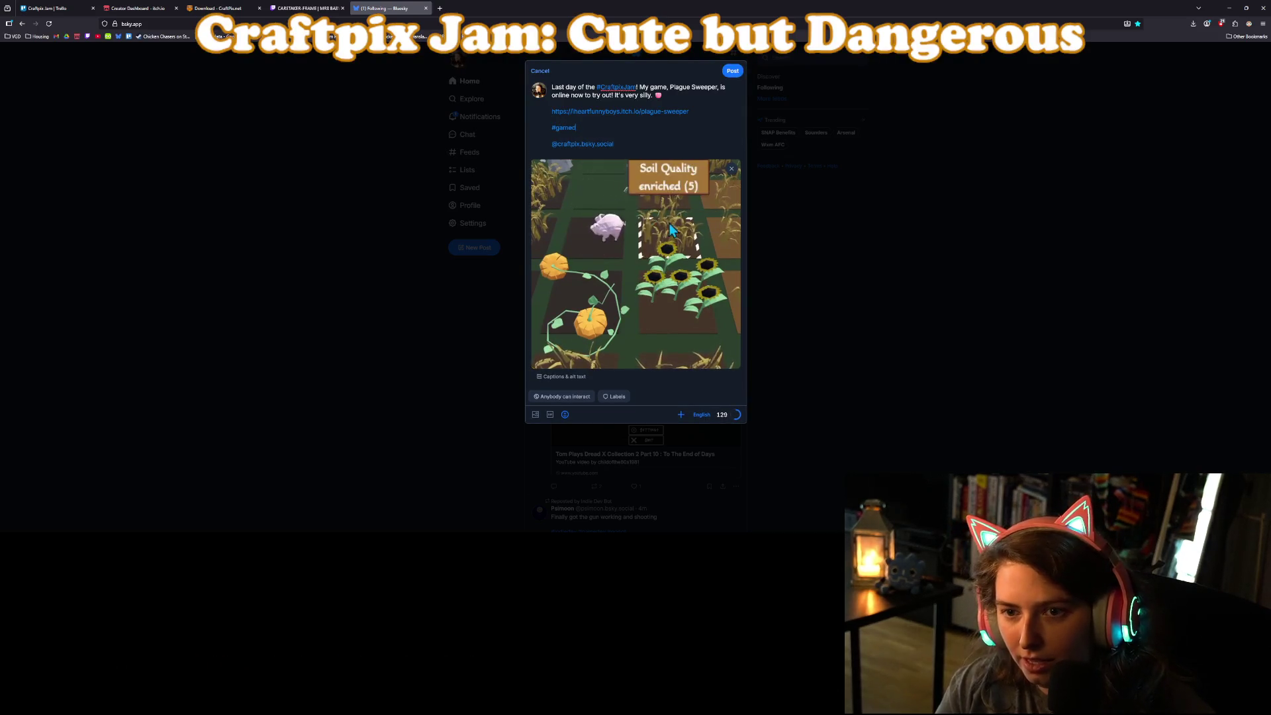
pyautogui.write('ev #godot')
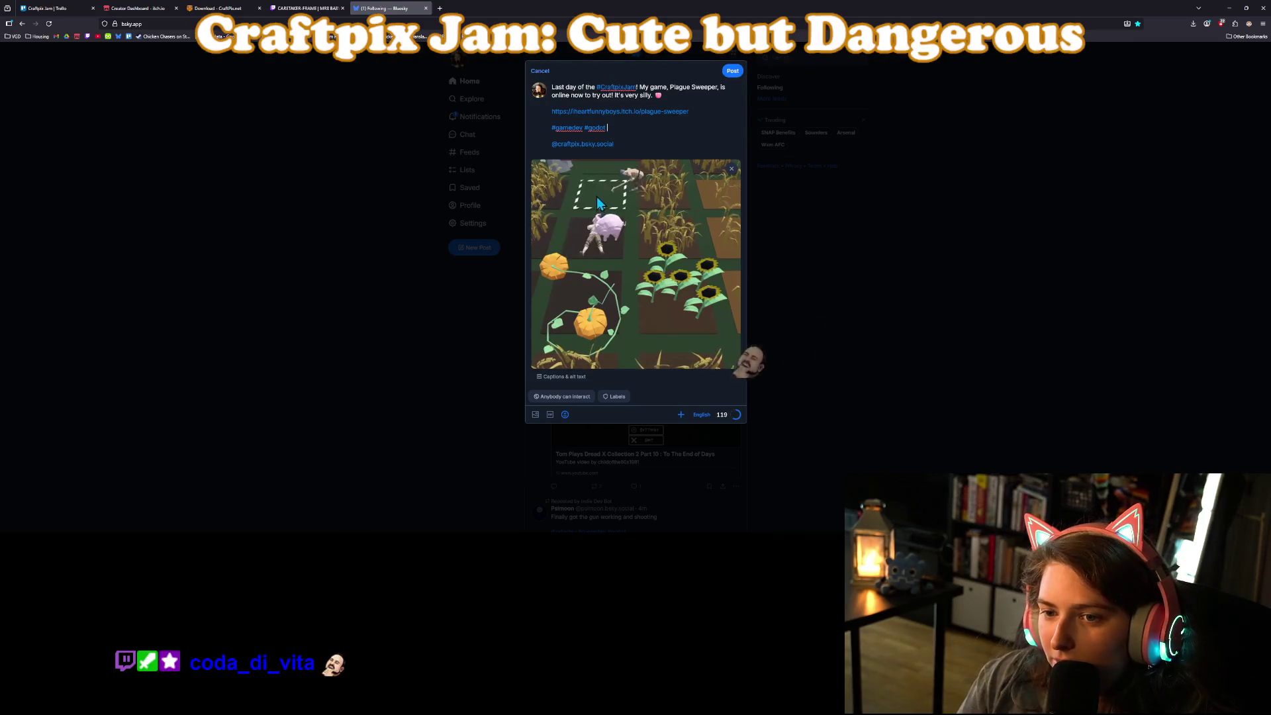
pyautogui.press('BackSpace')
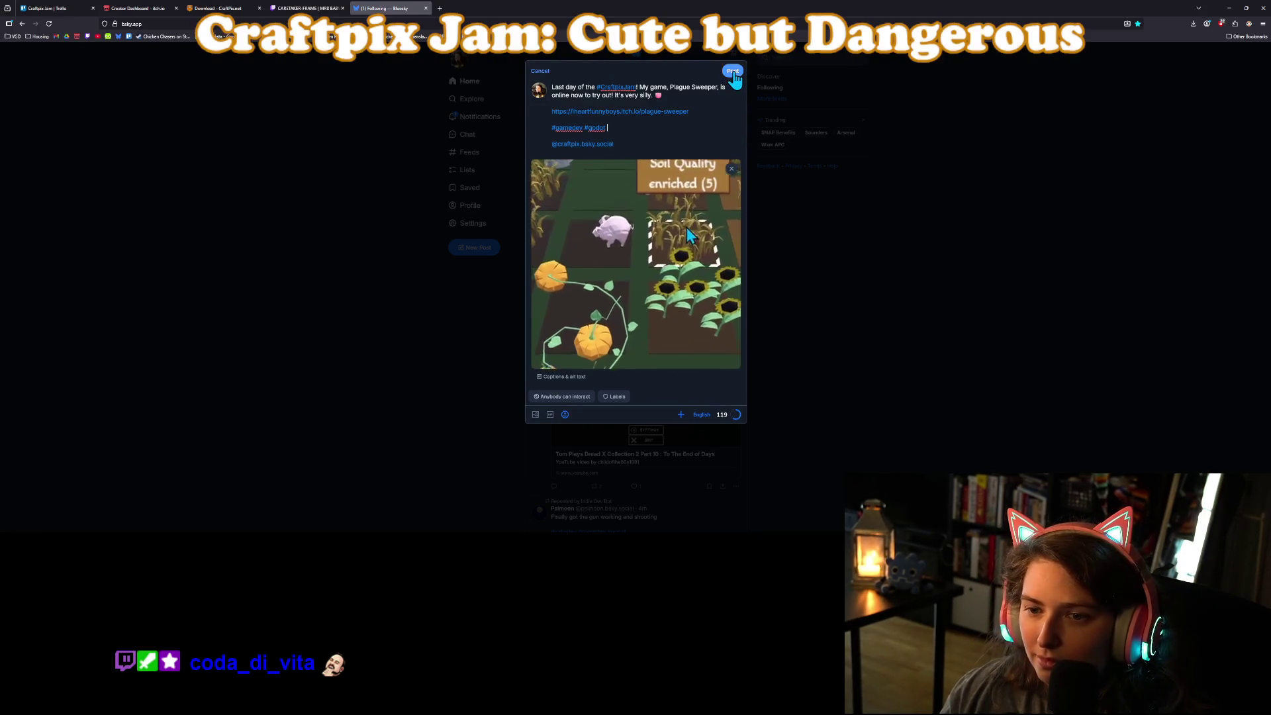
pyautogui.click(643, 135)
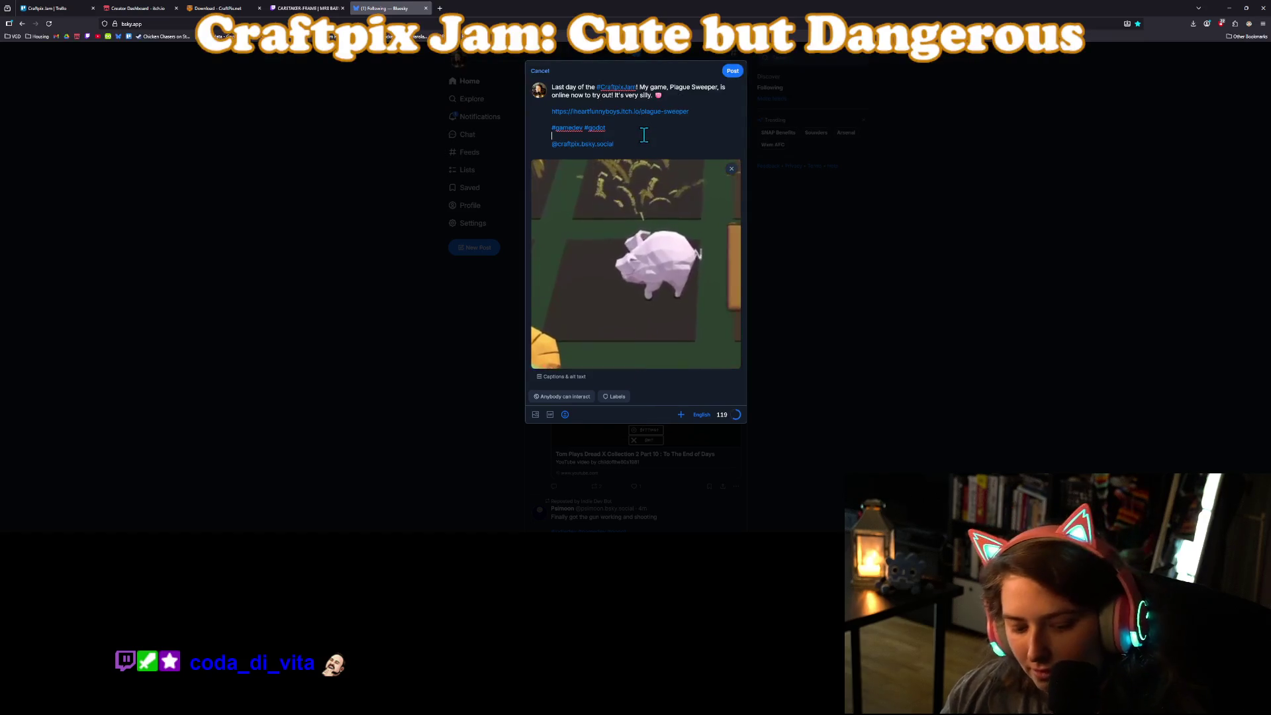
pyautogui.hotkey('ctrl', 'Return')
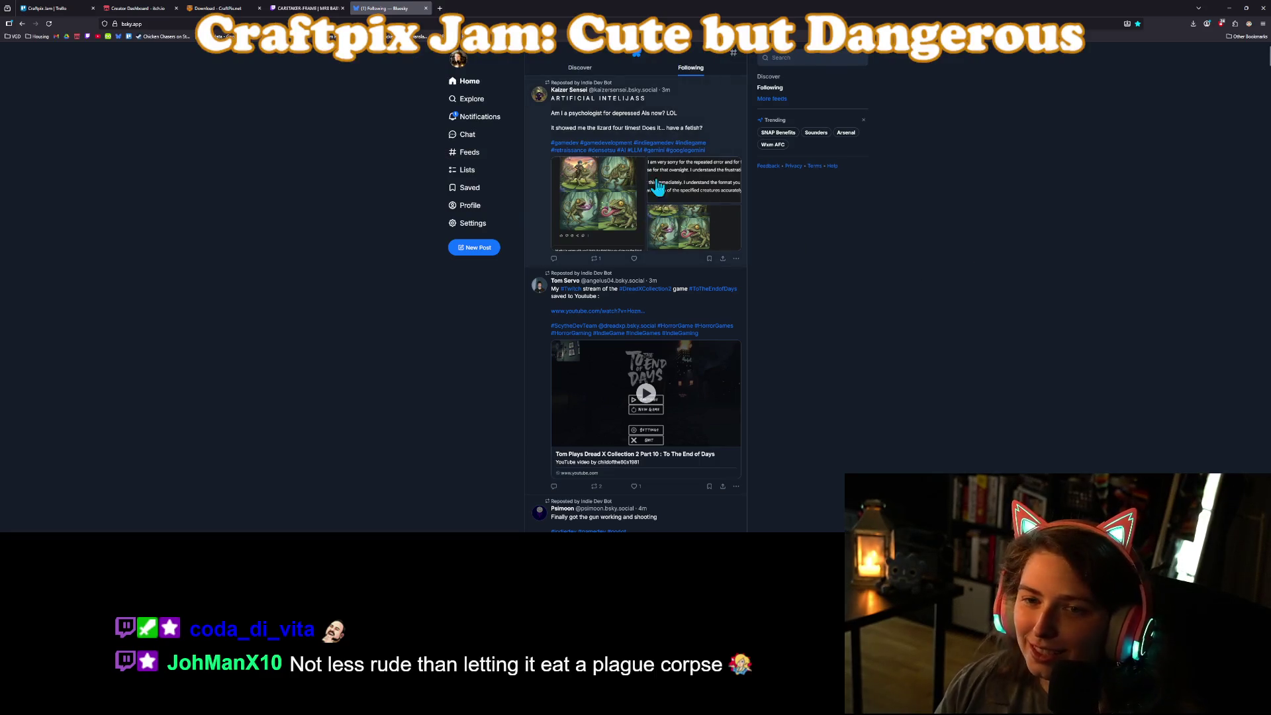
# Upload craftpix_last_day from the Videos folder through YouTube's Create > Upload video.
pyautogui.click(96, 38)
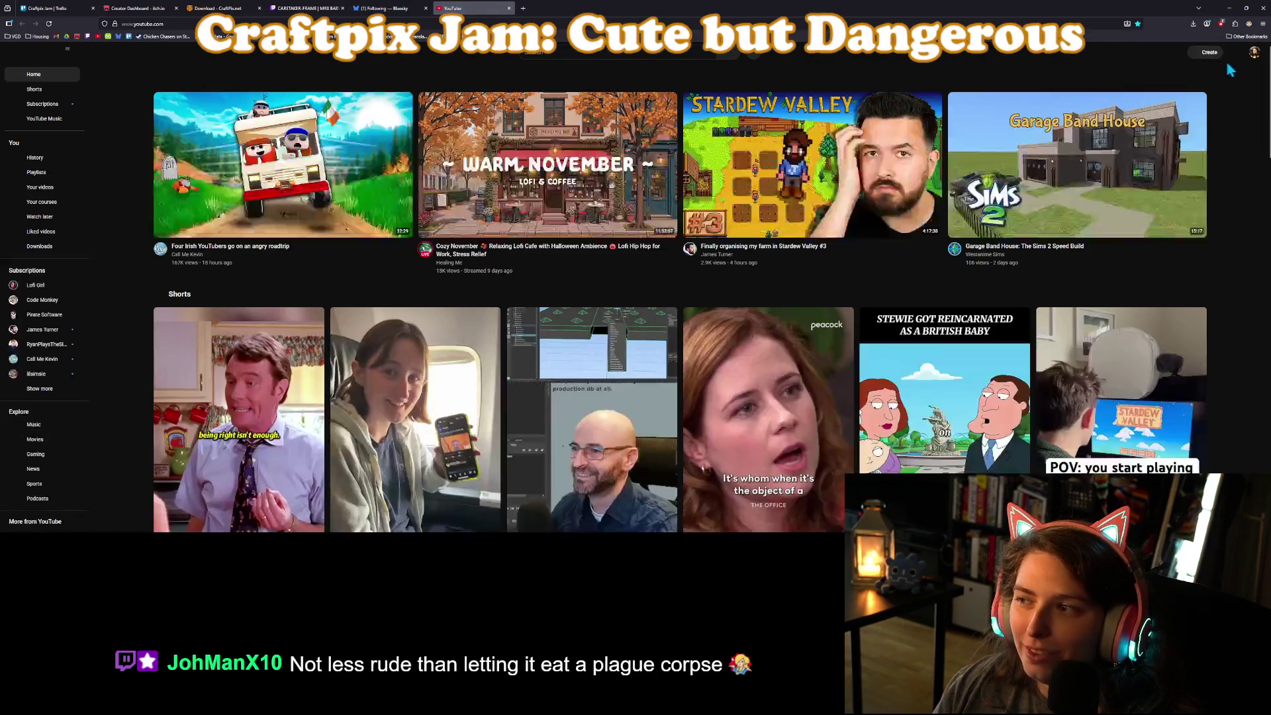
pyautogui.click(1199, 57)
pyautogui.click(1208, 69)
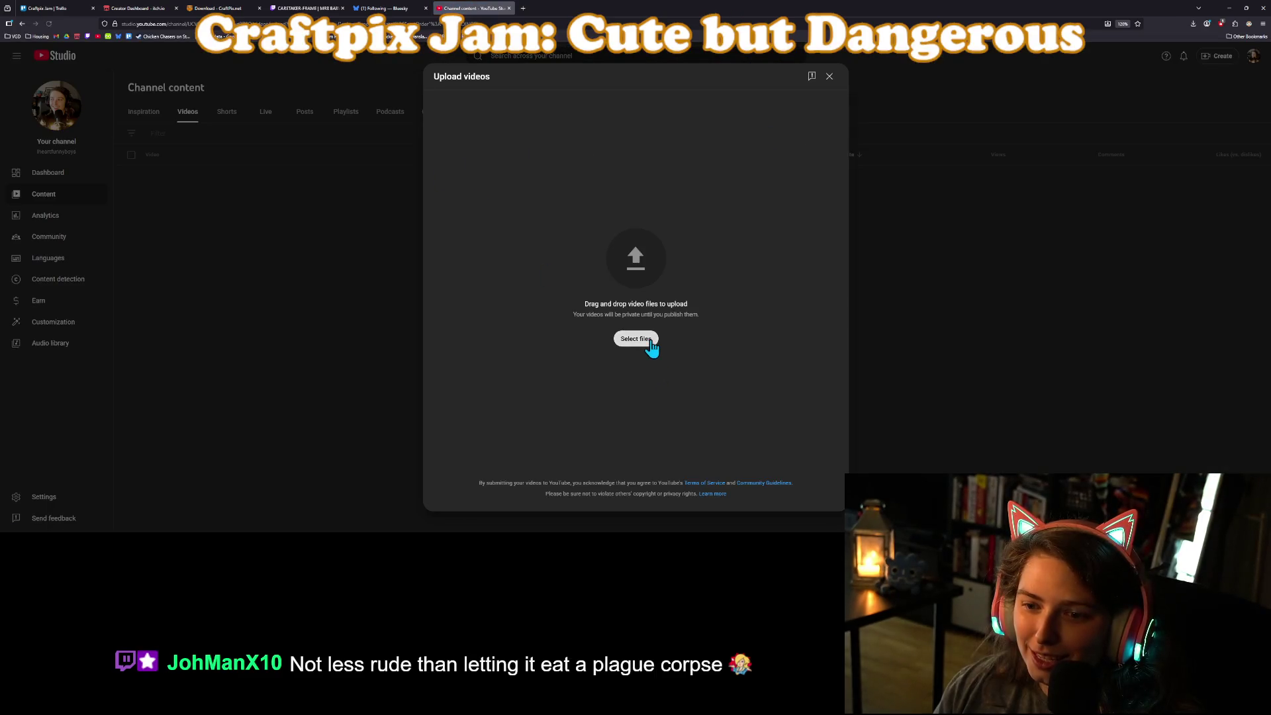
pyautogui.click(647, 341)
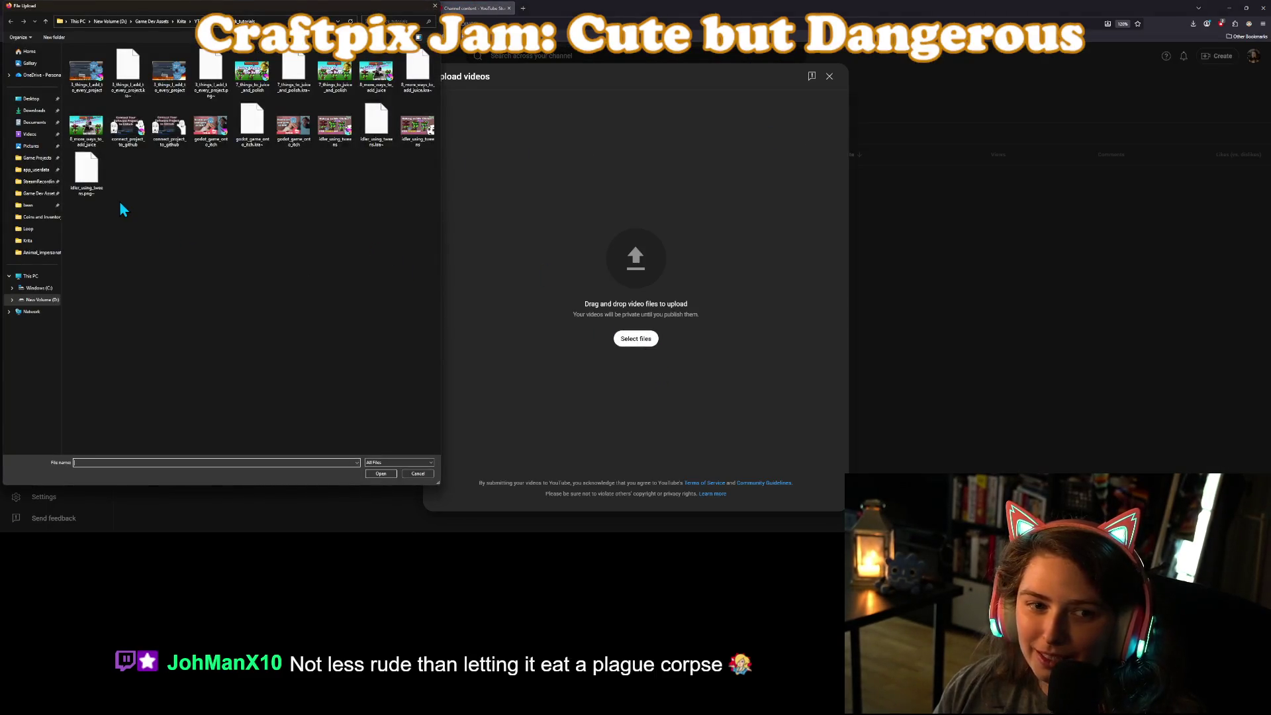
pyautogui.click(30, 134)
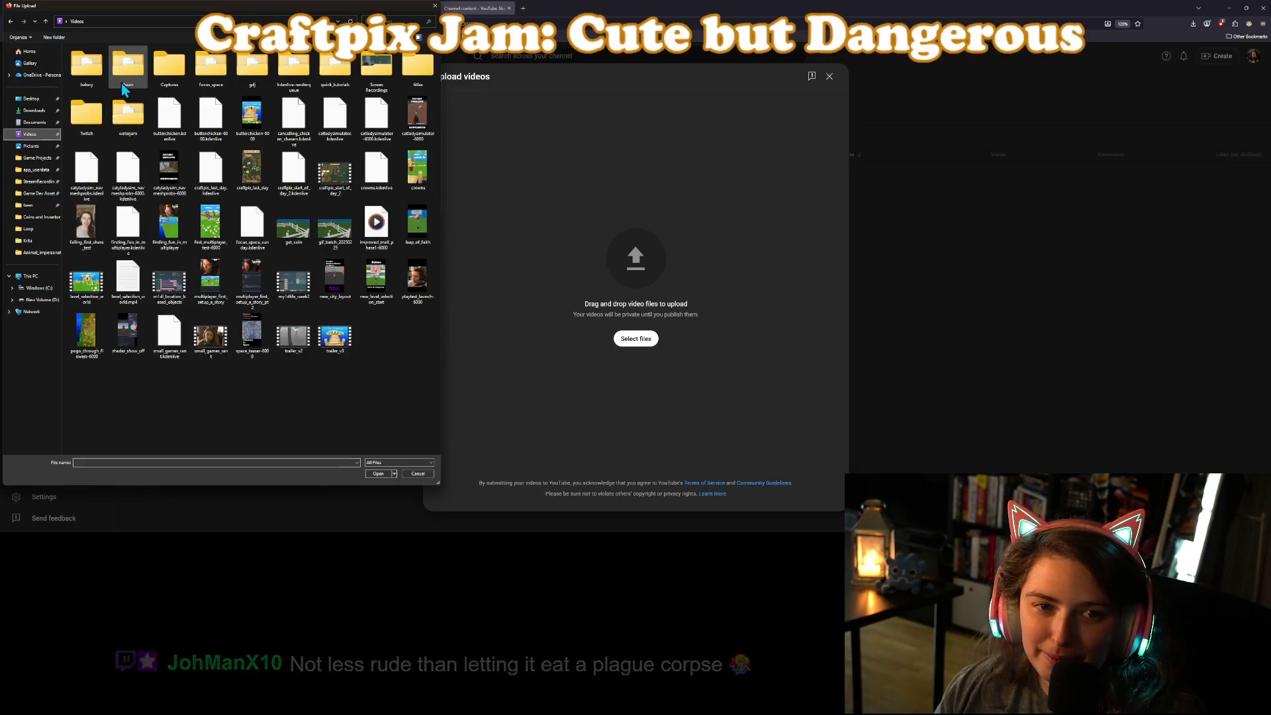
pyautogui.doubleClick(254, 183)
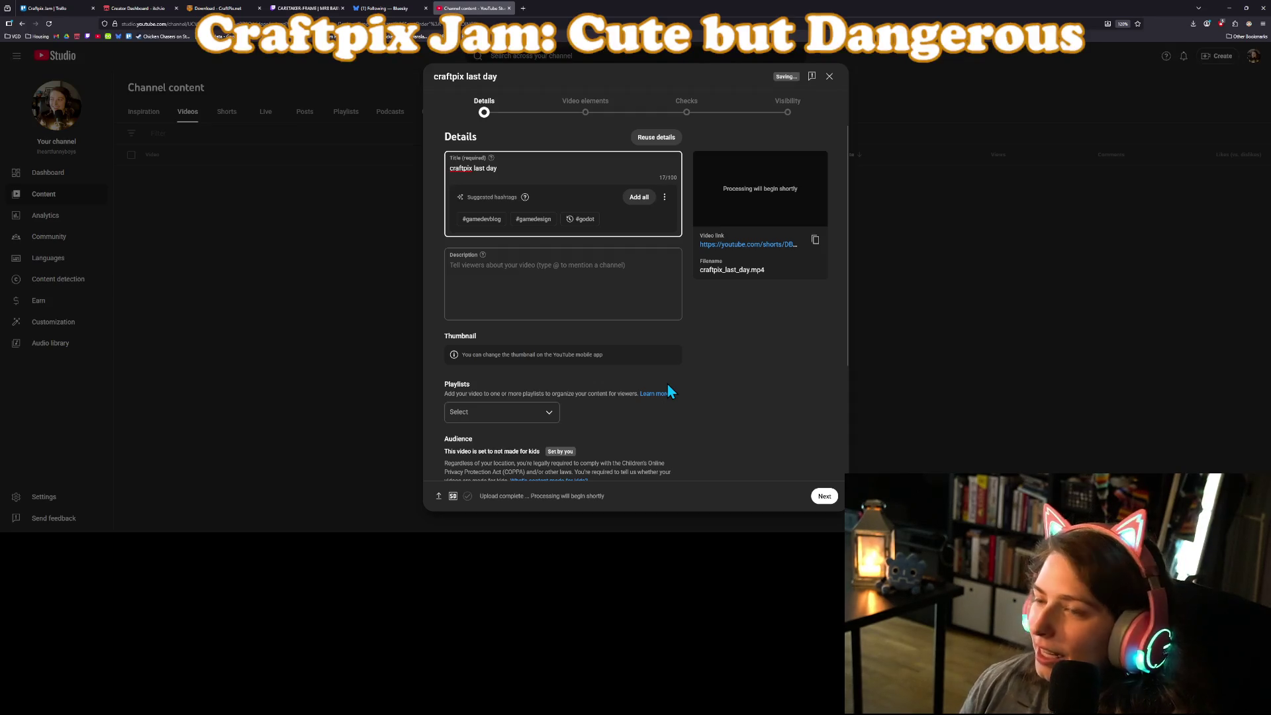
# Paste the Bluesky post text into the Short's description, joining the itch.io link onto its line.
pyautogui.click(385, 8)
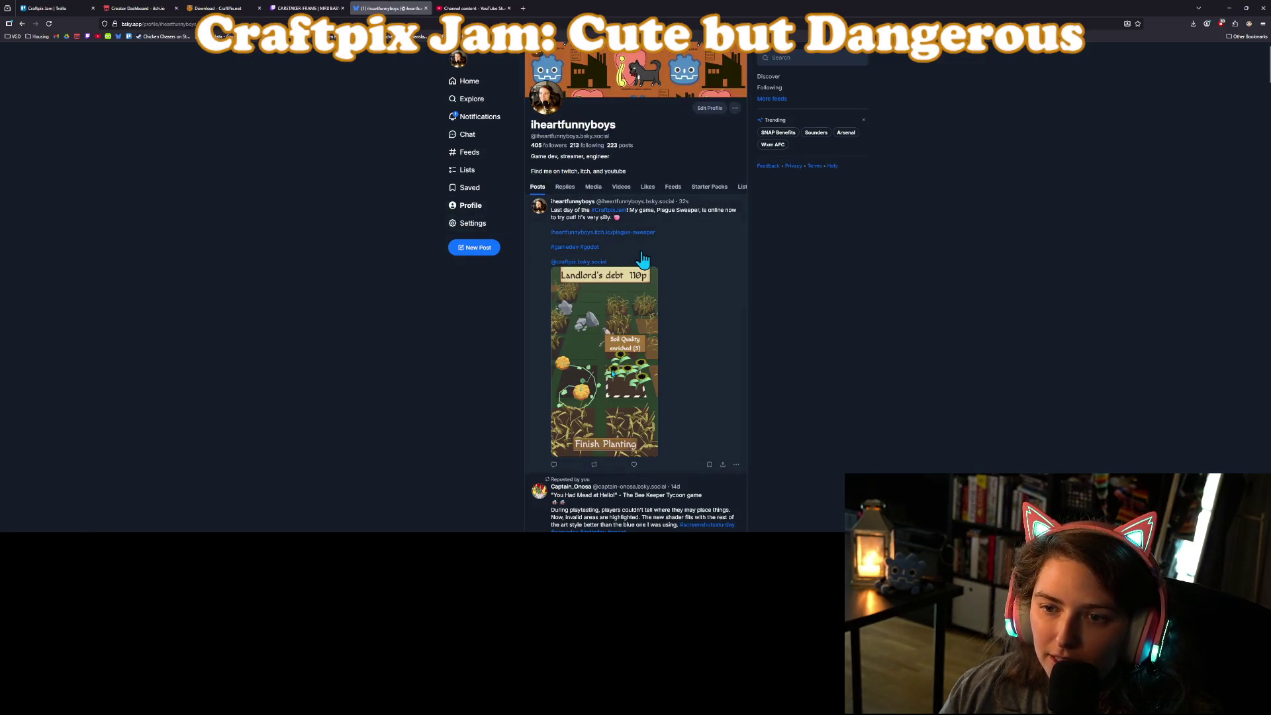
pyautogui.hotkey('ctrl', 'Tab')
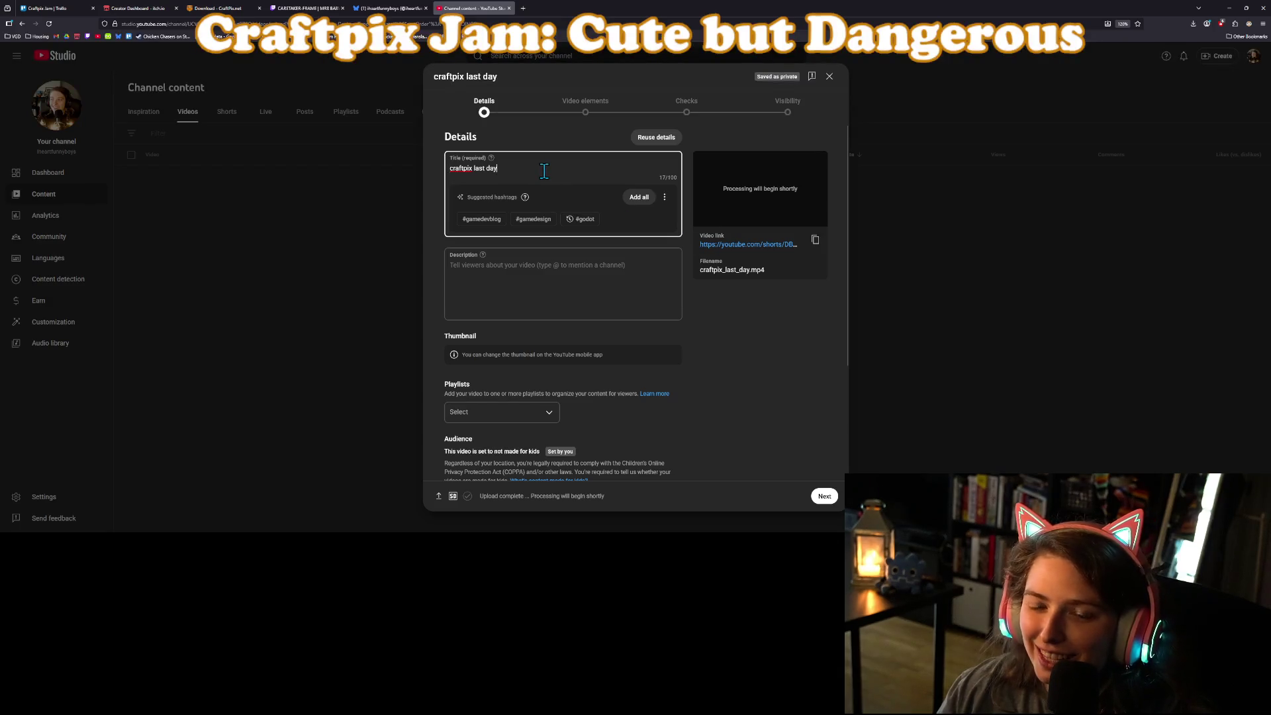
pyautogui.click(594, 317)
pyautogui.write("Last day of the #CraftpixJam! My game, Plague Sweeper, is online now to try out! It's very silly. 🩷  https://iheartfunnyboys.itch.io/plague-sweeper  #gamedev #godot  @craftpix.bsky.social")
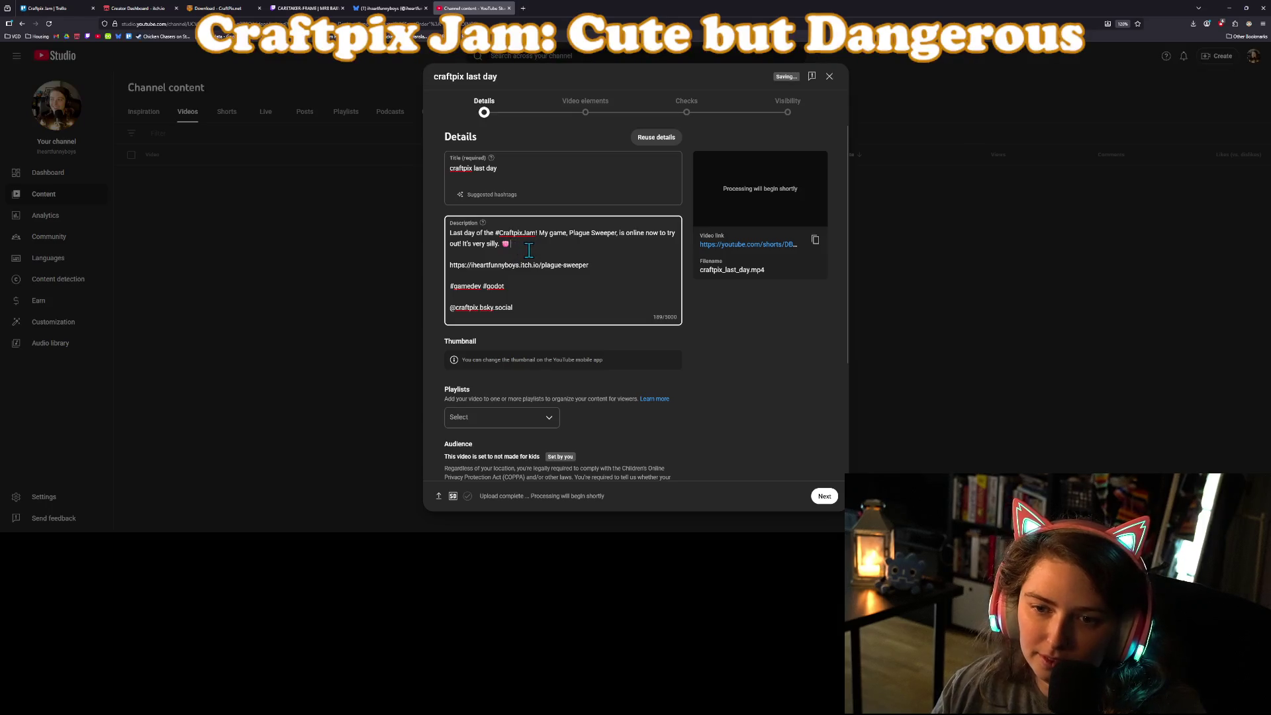
pyautogui.press('Delete')
pyautogui.press('Delete')
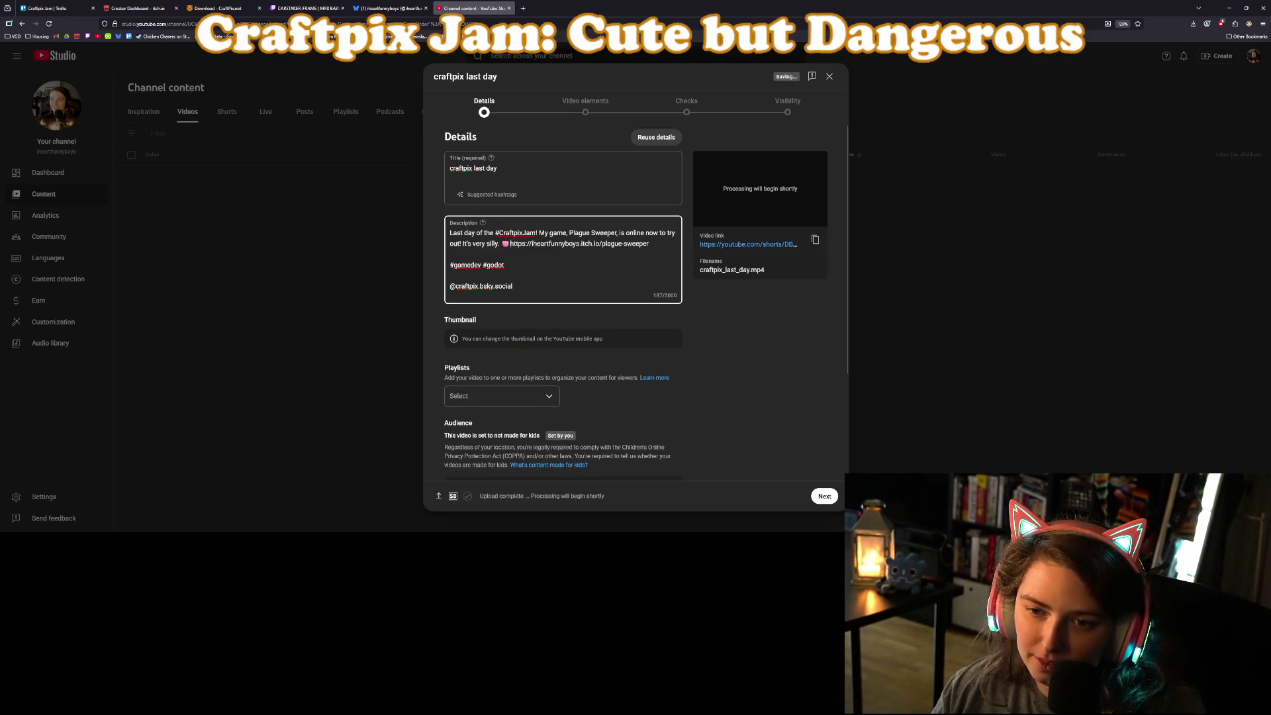
# Remove the Craftpix mention line and add #gamejam to the hashtag line.
pyautogui.moveTo(450, 232); pyautogui.dragTo(450, 284)
pyautogui.click(450, 284)
pyautogui.moveTo(450, 232); pyautogui.dragTo(513, 286)
pyautogui.click(488, 286)
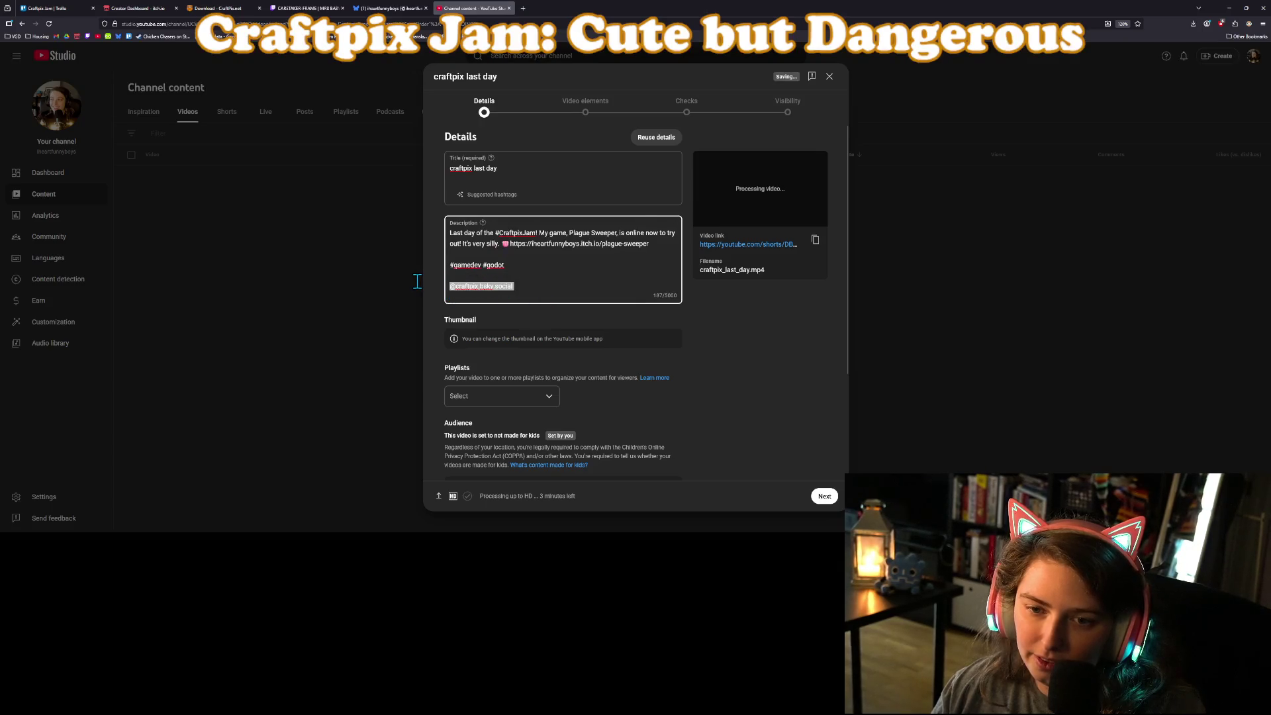
pyautogui.press('BackSpace')
pyautogui.press('BackSpace')
pyautogui.press('BackSpace')
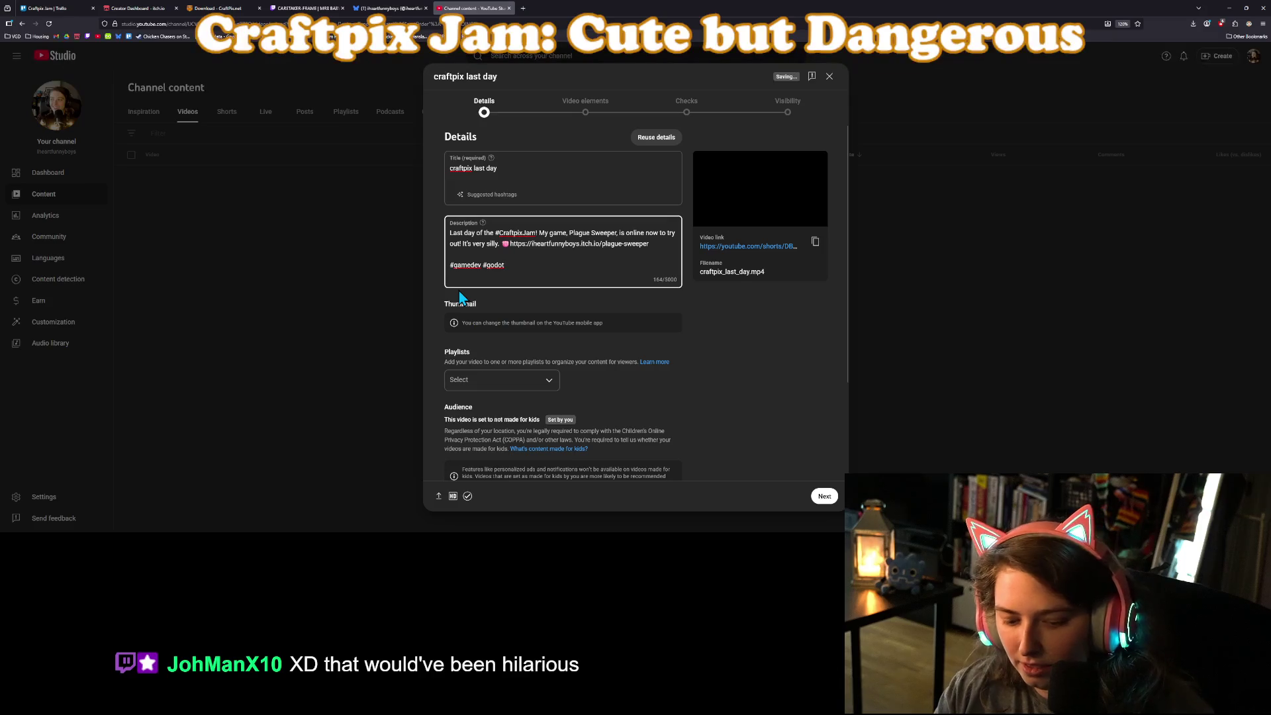
pyautogui.write('#gamejam')
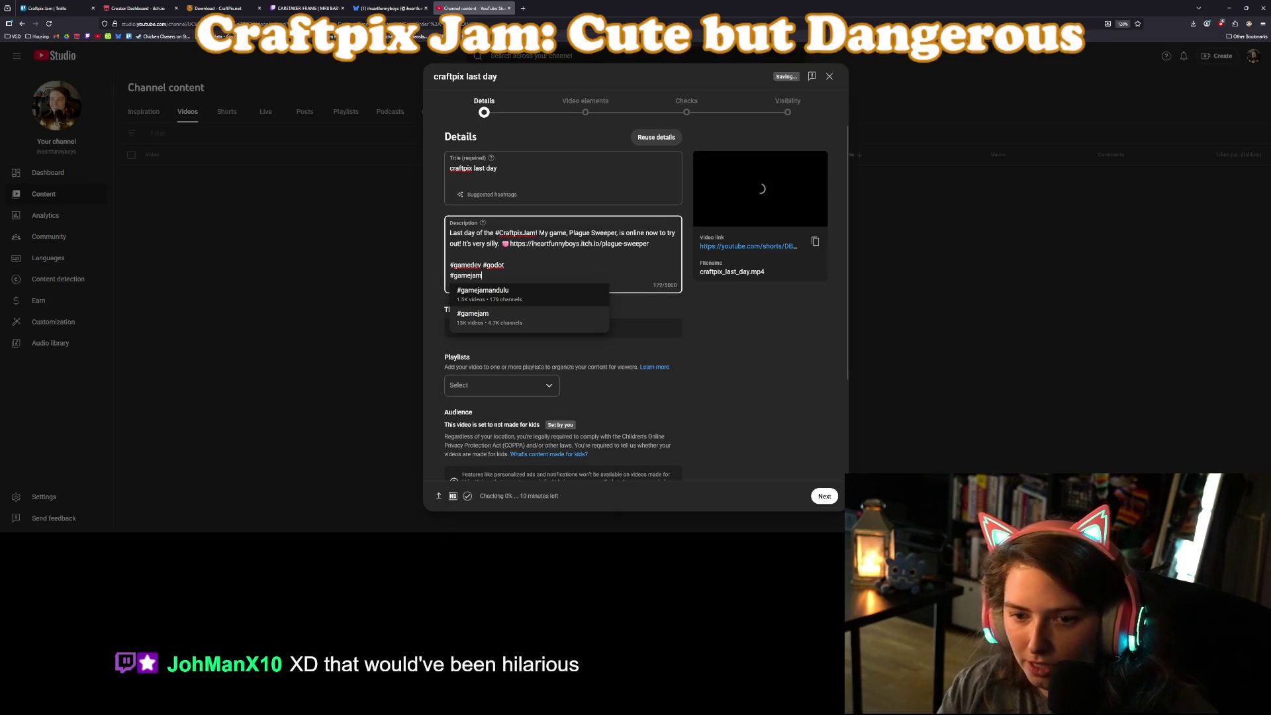
pyautogui.press('Home')
pyautogui.press('BackSpace')
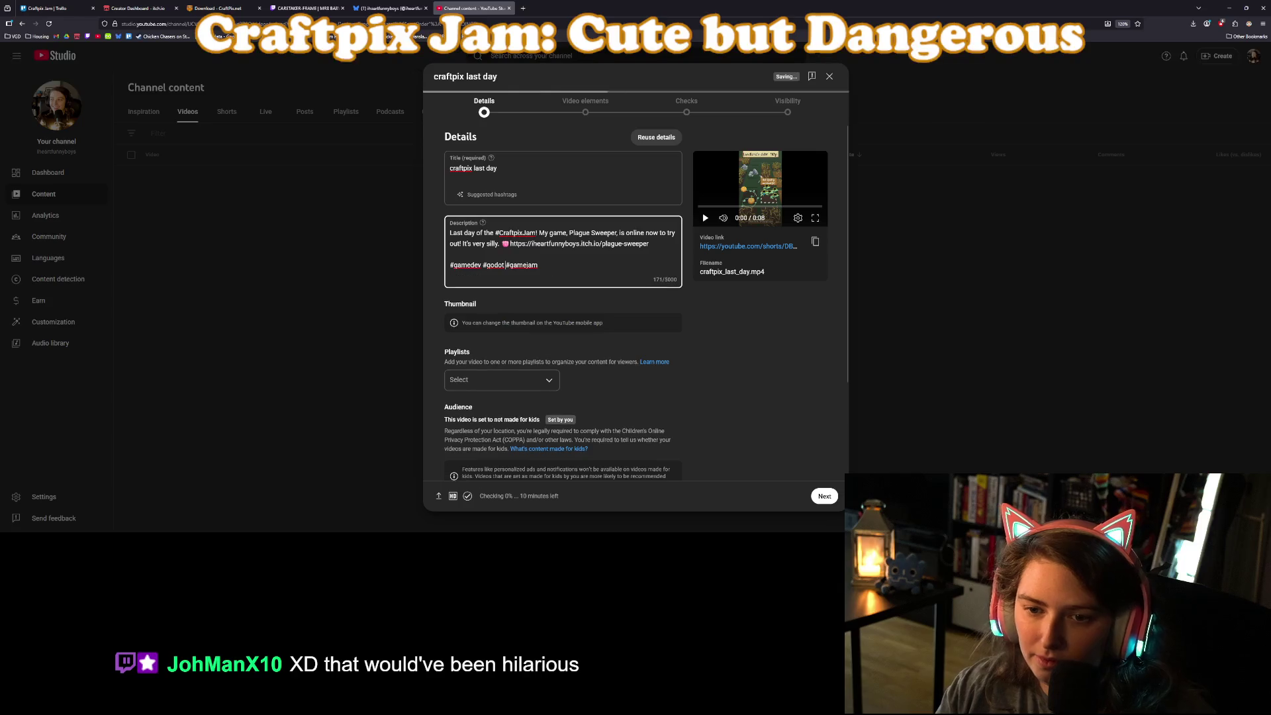
# Dismiss the accidental Save As dialog and replace the title with 'Plague Sweeper'.
pyautogui.hotkey('ctrl', 's')
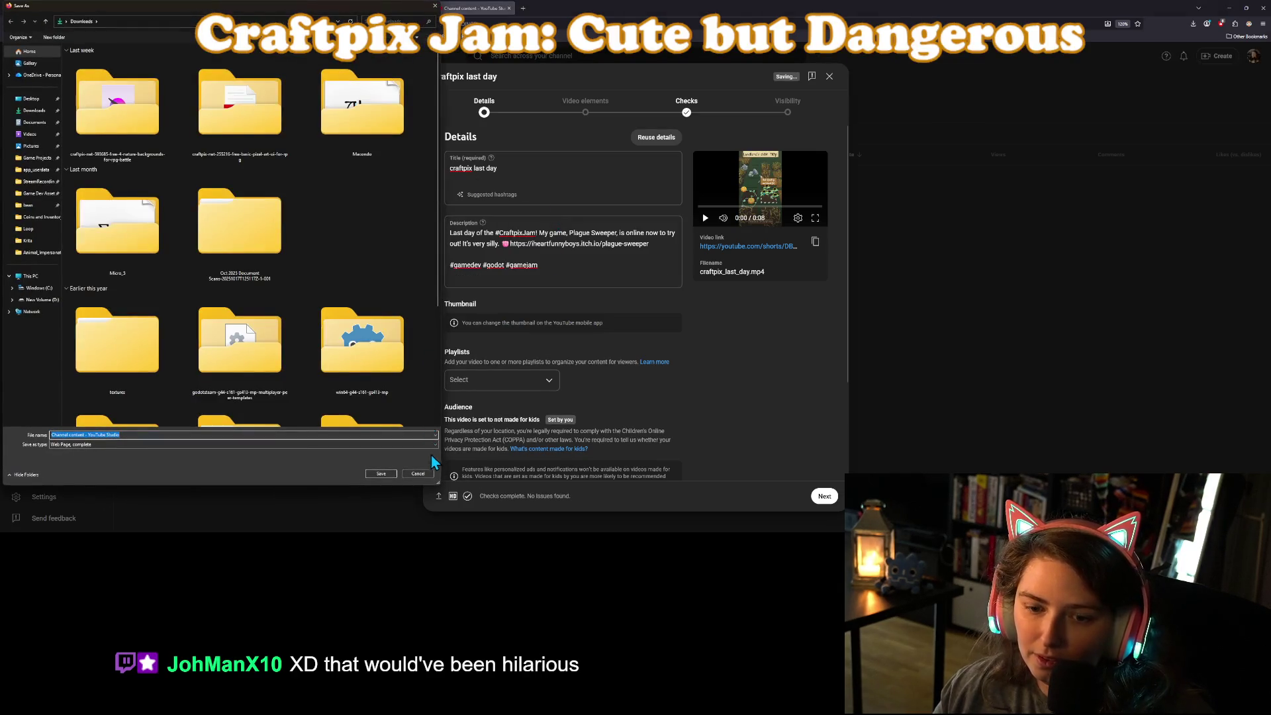
pyautogui.click(418, 473)
pyautogui.doubleClick(491, 168)
pyautogui.click(501, 166)
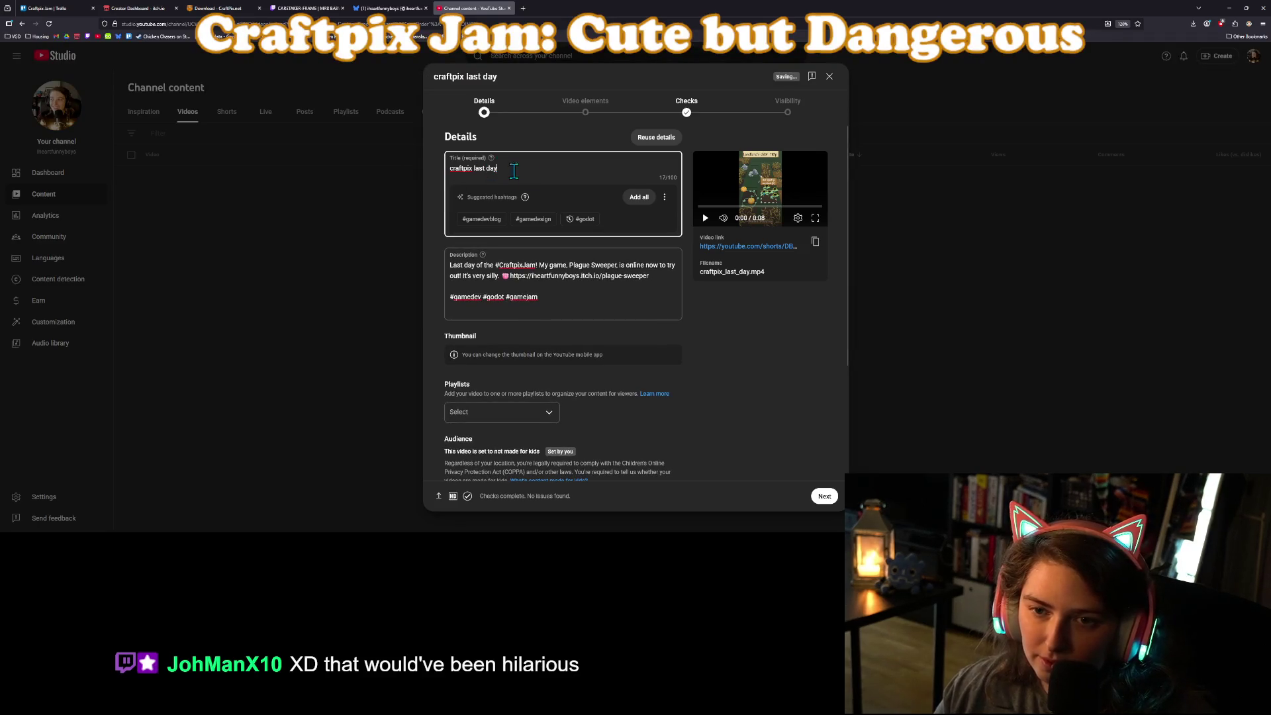
pyautogui.hotkey('ctrl', 'a')
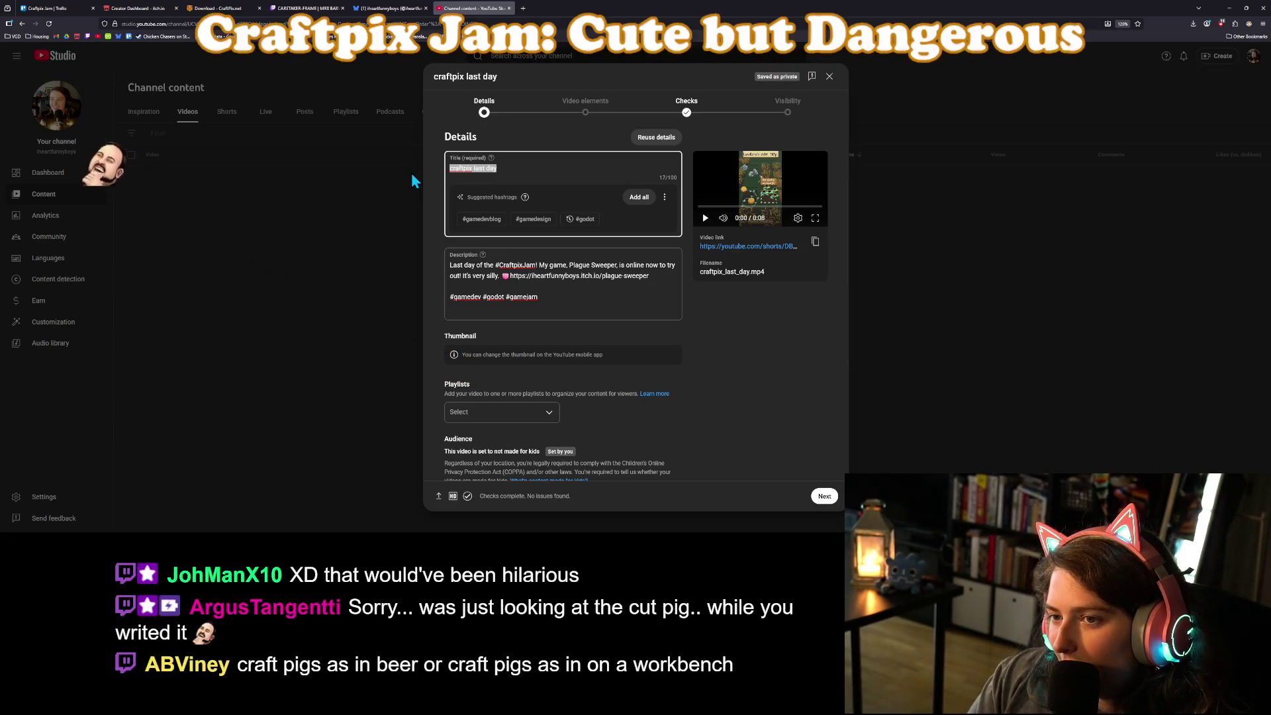
pyautogui.write('Plague Sweep')
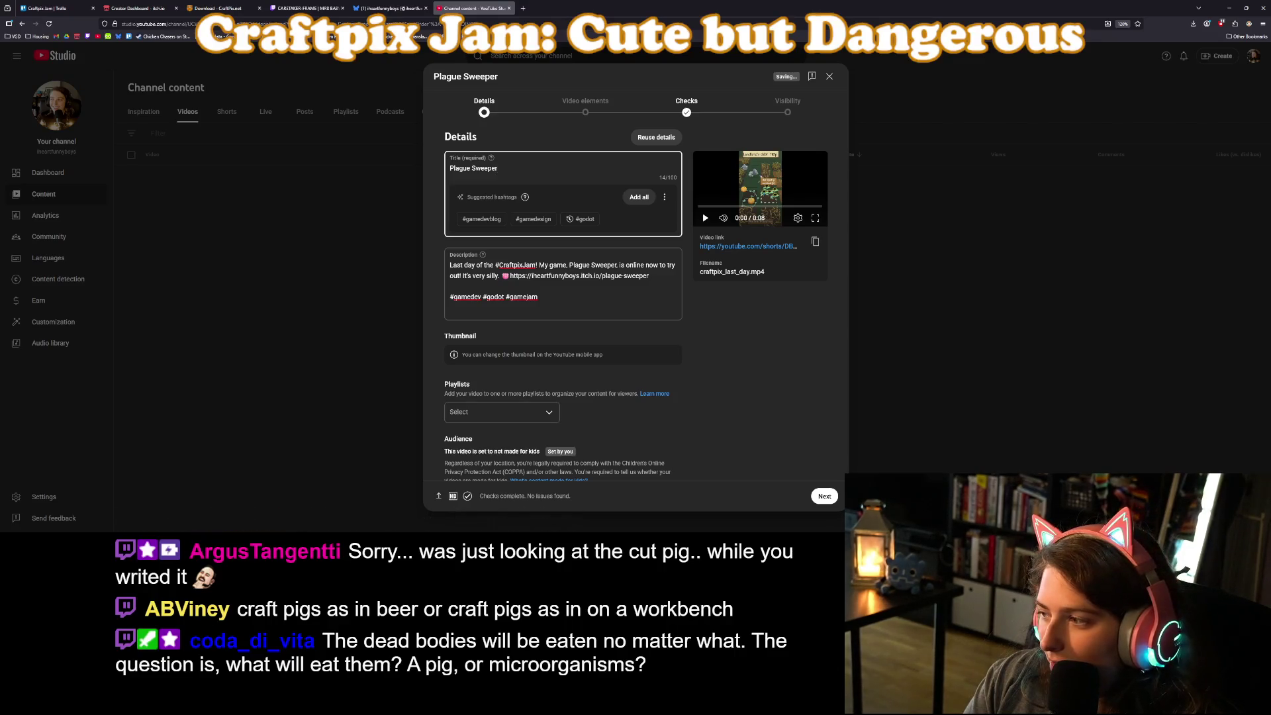
# Retitle the Short 'Plague Sweeper Last Day!' and leave it out of any playlist.
pyautogui.hotkey('ctrl', 'a')
pyautogui.press('BackSpace')
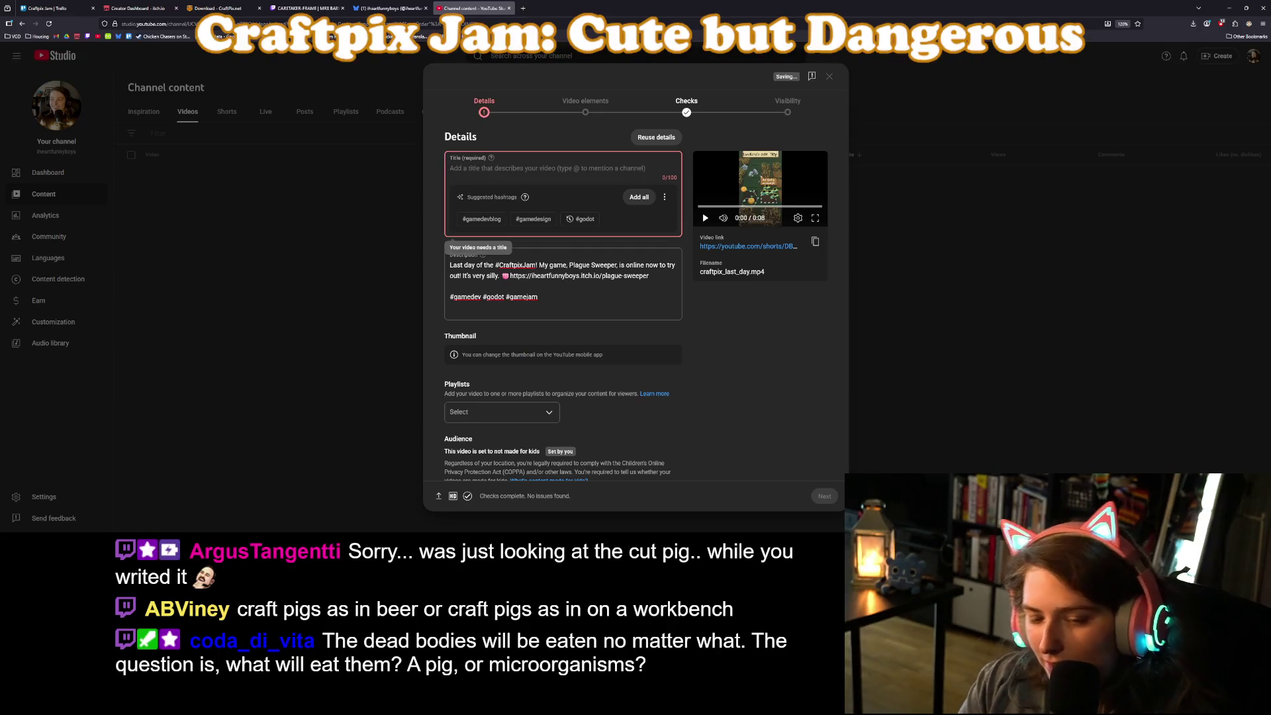
pyautogui.write('Plagu')
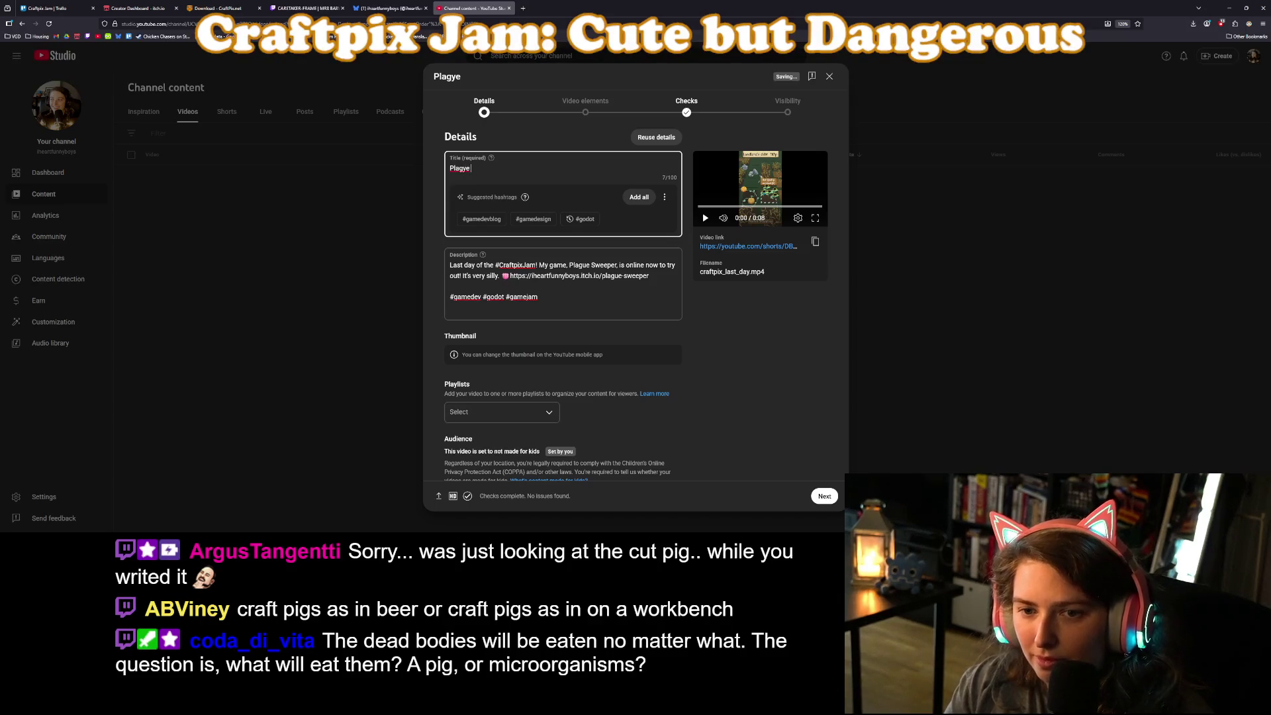
pyautogui.write('e Sweepe')
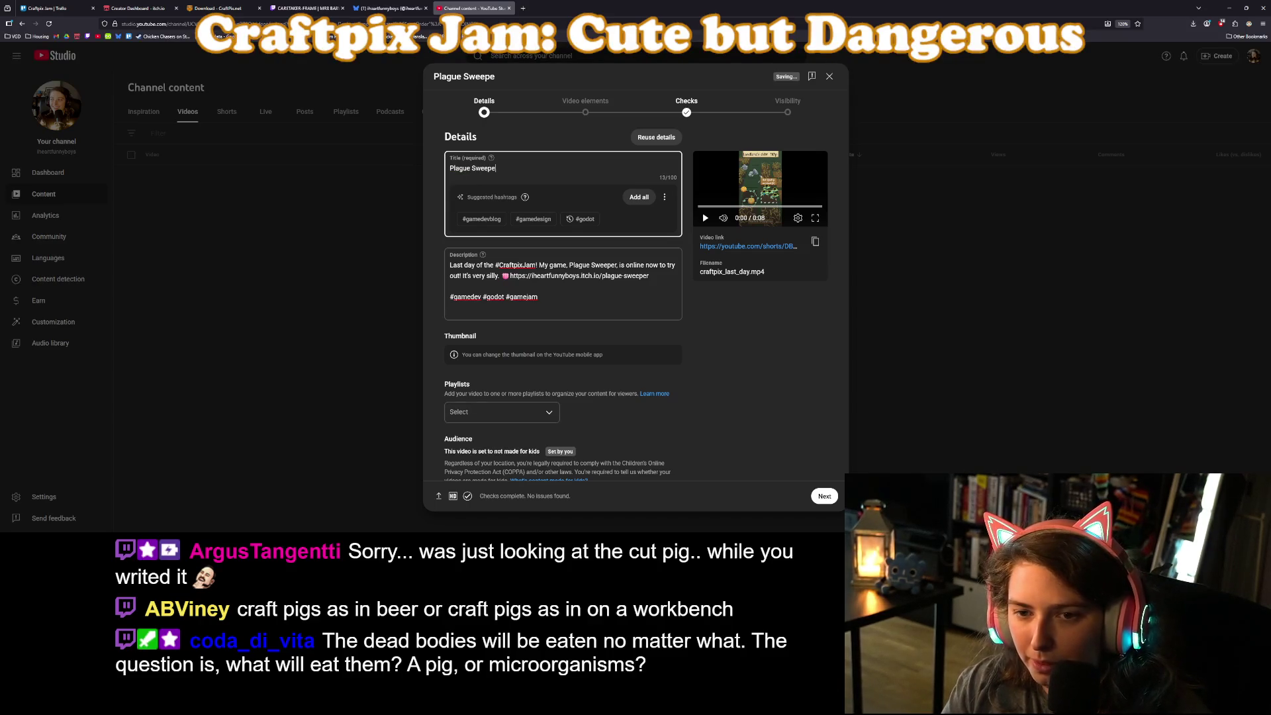
pyautogui.write('r Last Day!')
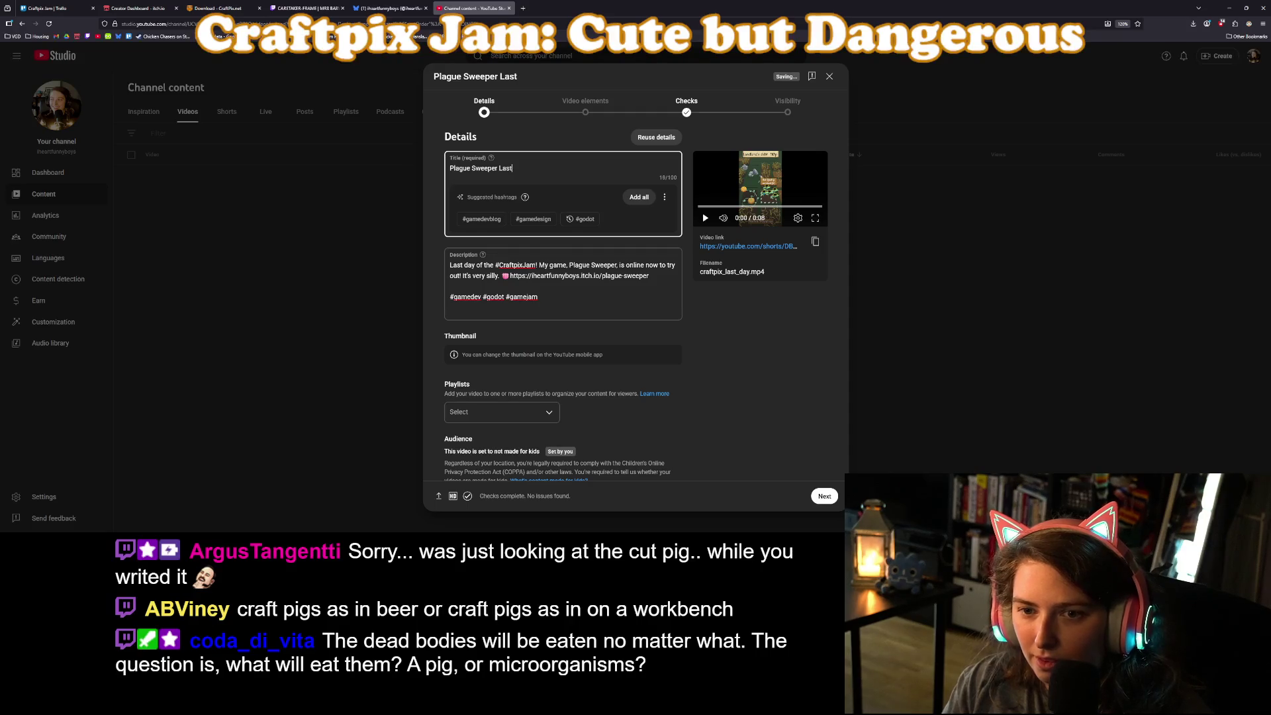
pyautogui.click(512, 411)
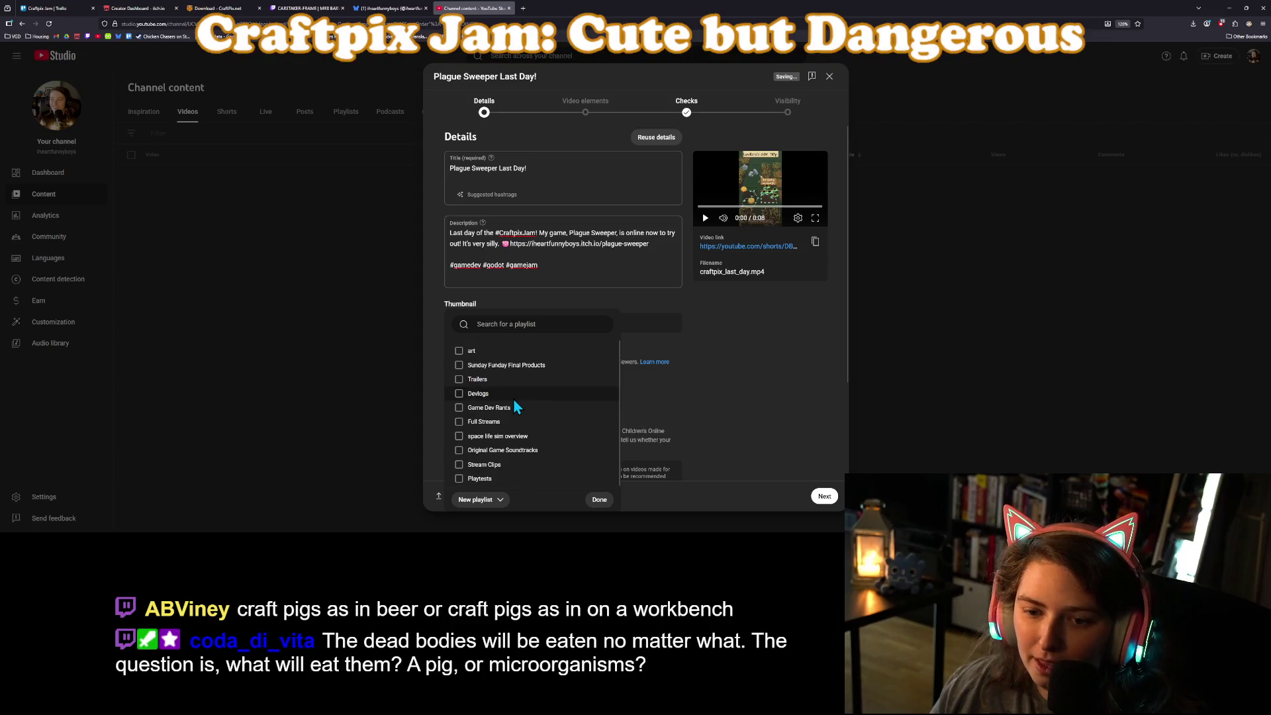
pyautogui.click(742, 422)
# Under Show more, declare no altered content, untick automatic places and concepts, and continue.
pyautogui.scroll(-4, 735, 421)
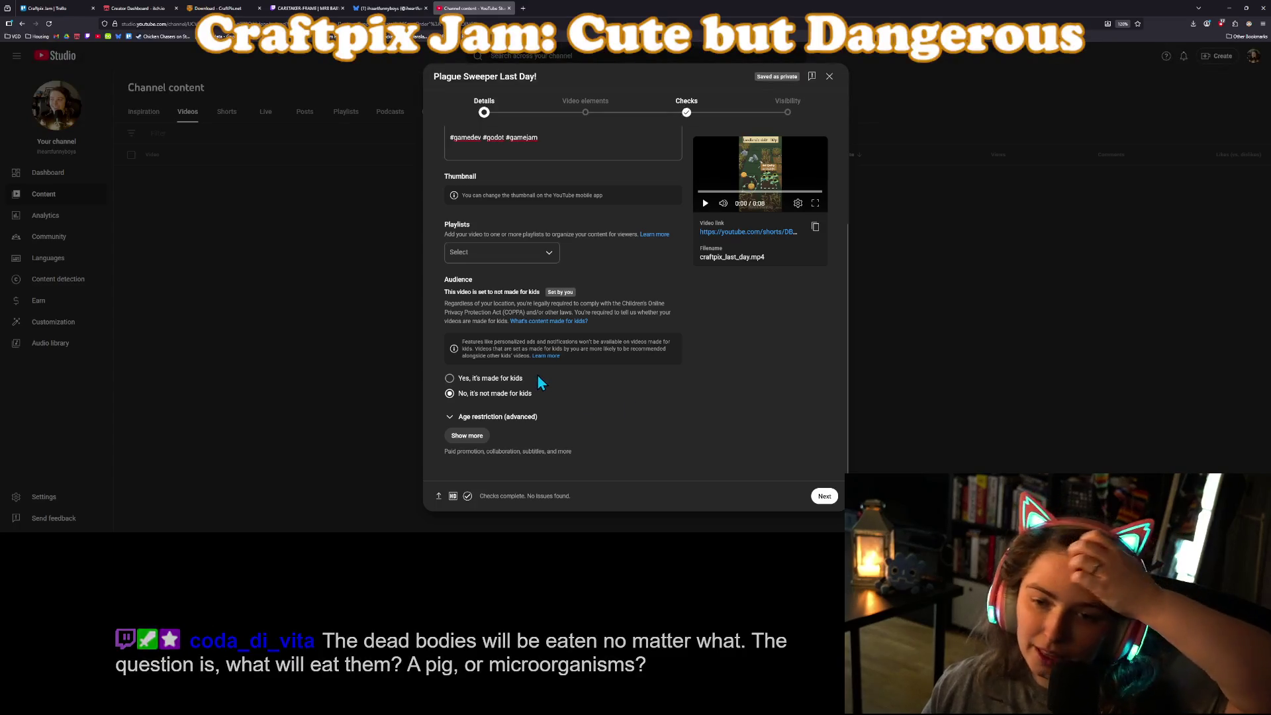
pyautogui.click(467, 436)
pyautogui.scroll(-3, 619, 434)
pyautogui.scroll(-2, 596, 427)
pyautogui.click(450, 401)
pyautogui.scroll(-3, 503, 418)
pyautogui.scroll(-2, 502, 418)
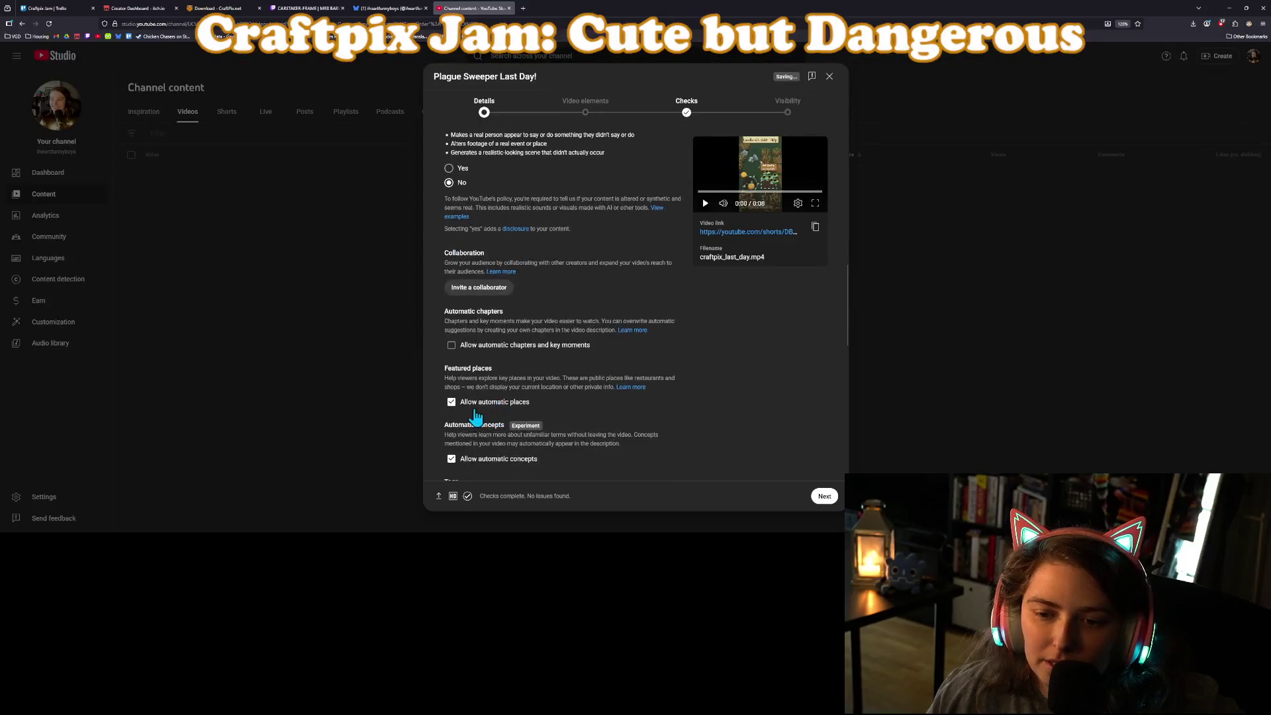
pyautogui.click(504, 465)
pyautogui.scroll(-7, 576, 442)
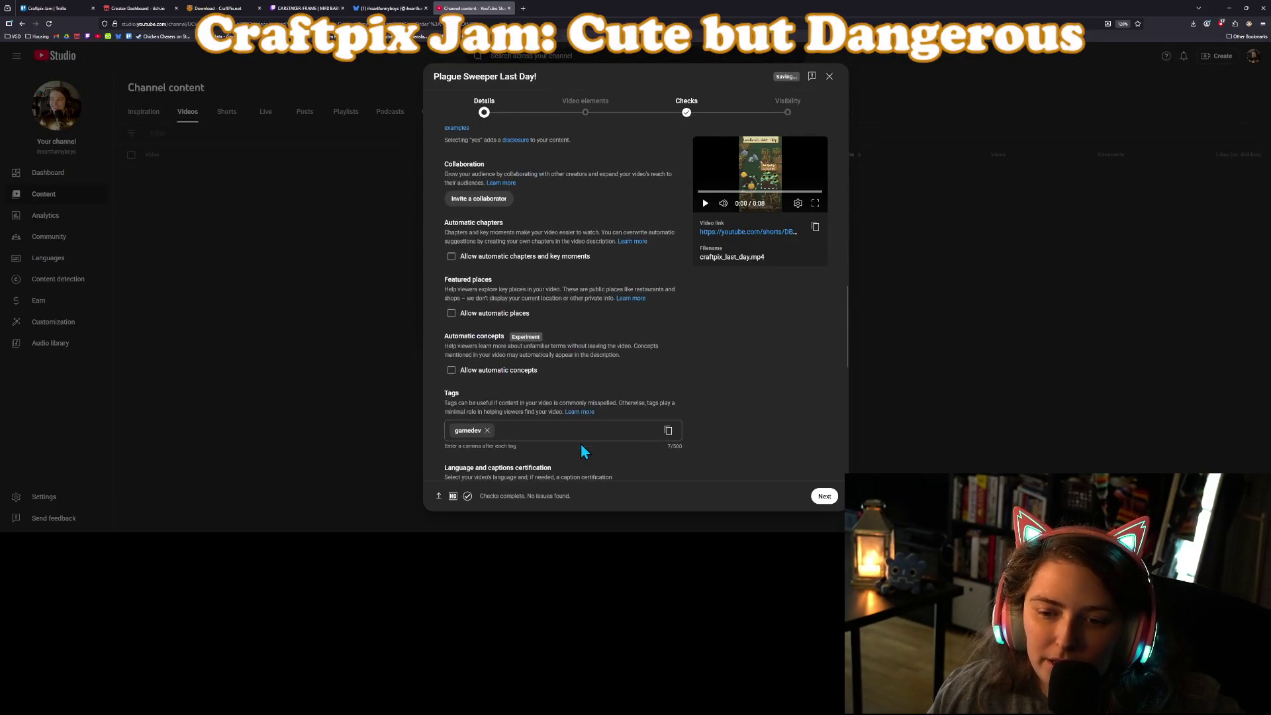
pyautogui.scroll(-3, 580, 443)
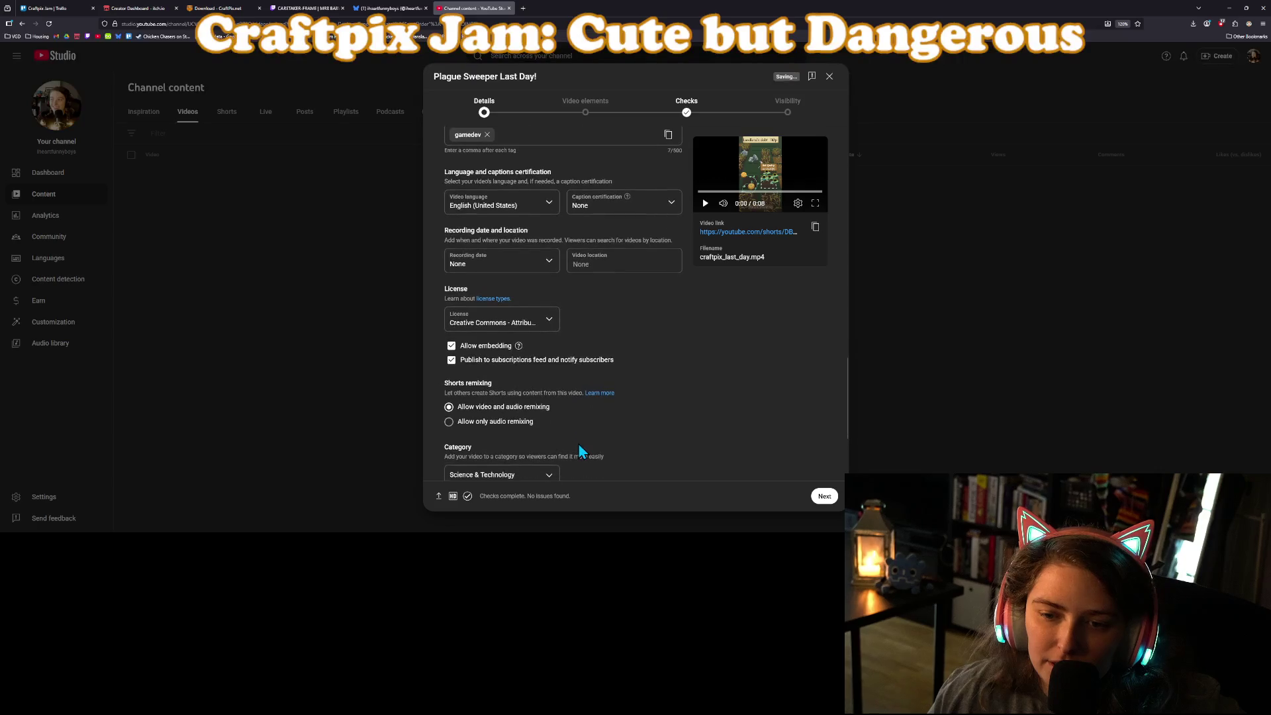
pyautogui.scroll(-2, 579, 450)
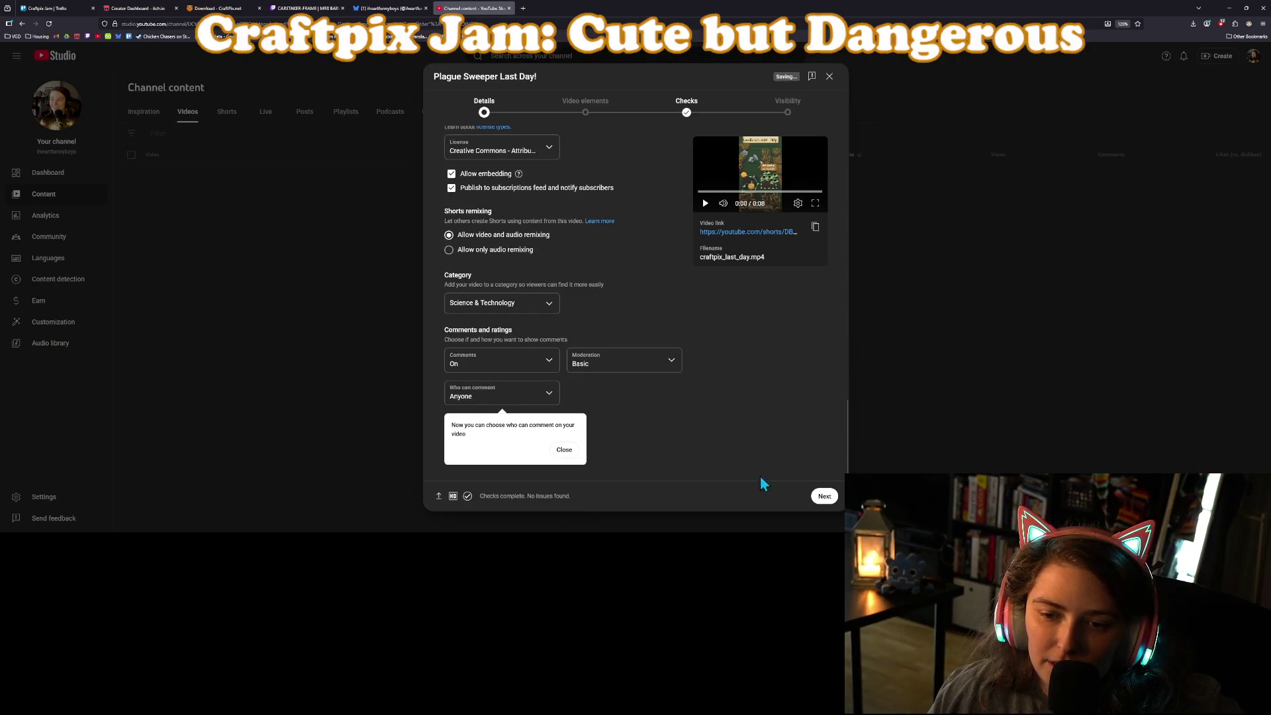
pyautogui.click(822, 497)
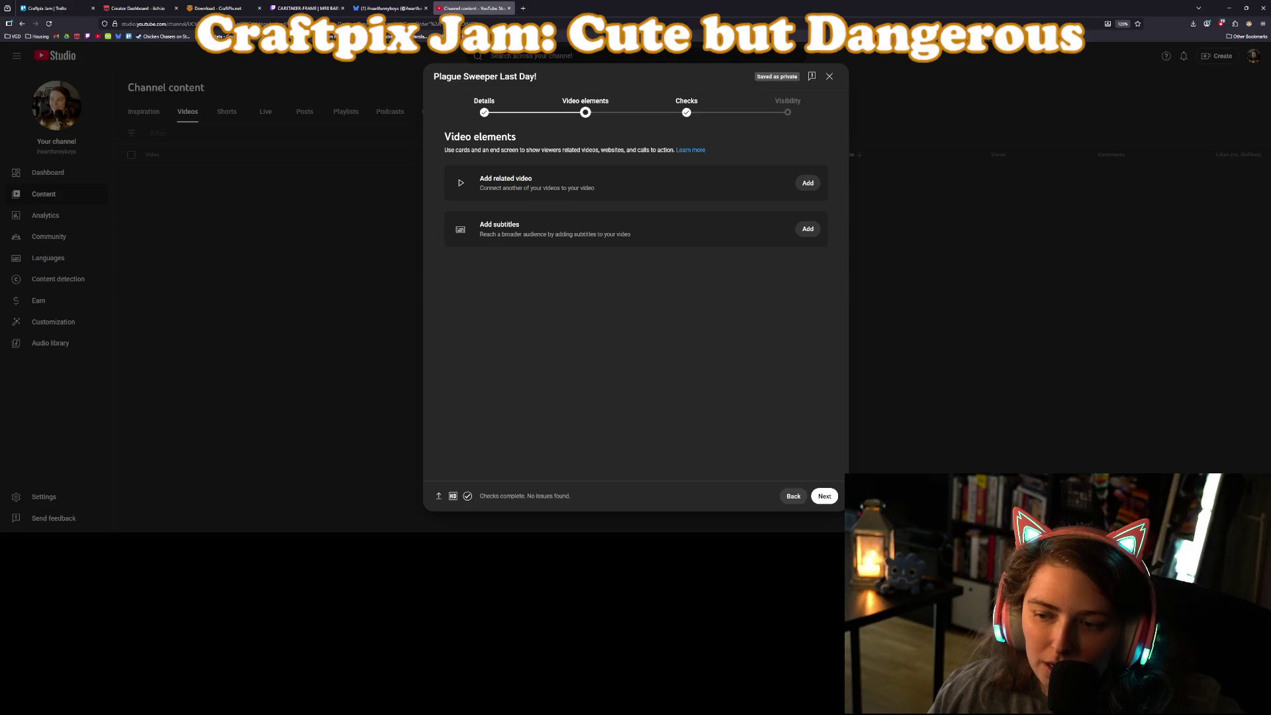
# Skip past Video elements and Checks, set visibility to Public, and publish the Short.
pyautogui.click(824, 496)
pyautogui.click(823, 496)
pyautogui.click(493, 252)
pyautogui.click(830, 500)
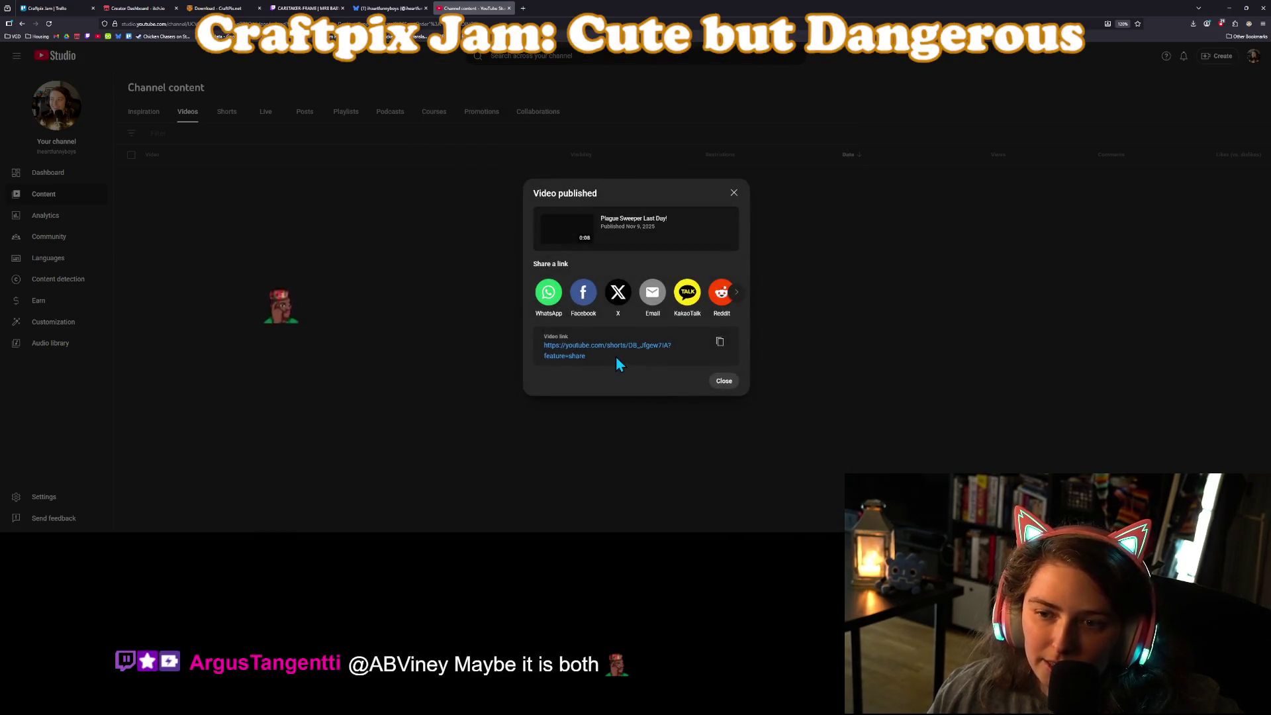
# Open the published Short in a new tab and play it.
pyautogui.click(613, 347)
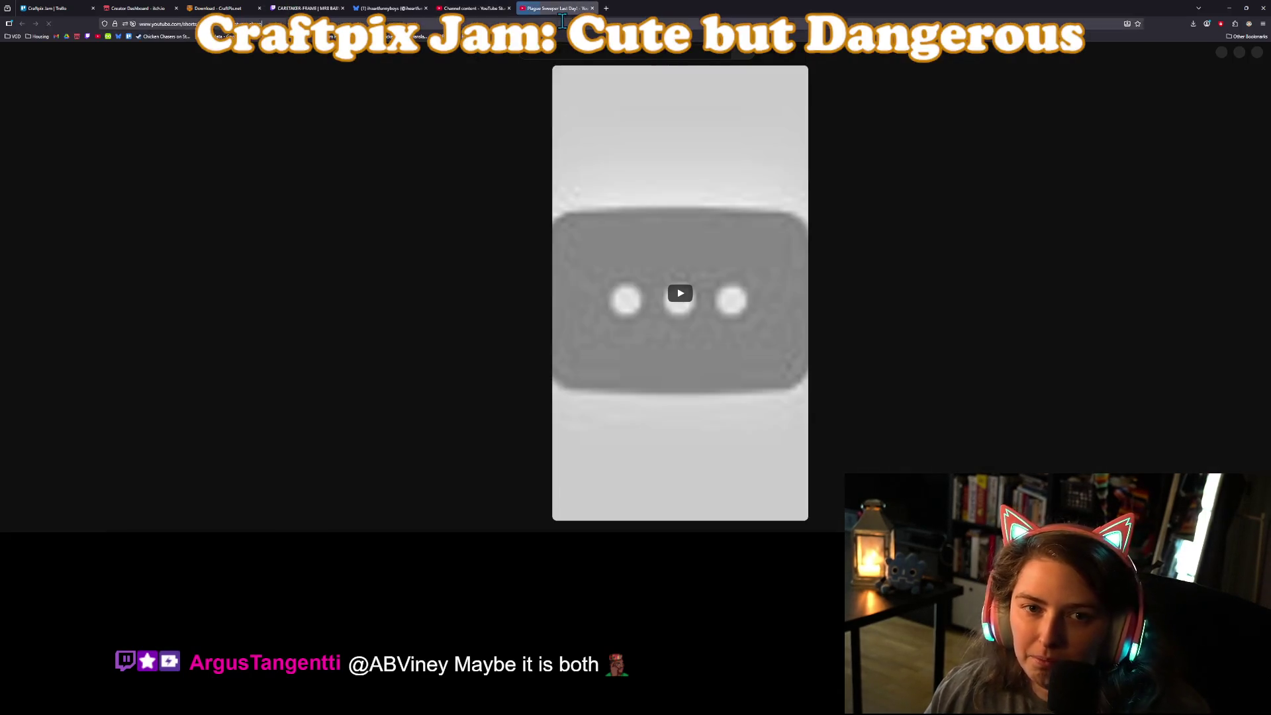
pyautogui.click(567, 23)
pyautogui.click(665, 354)
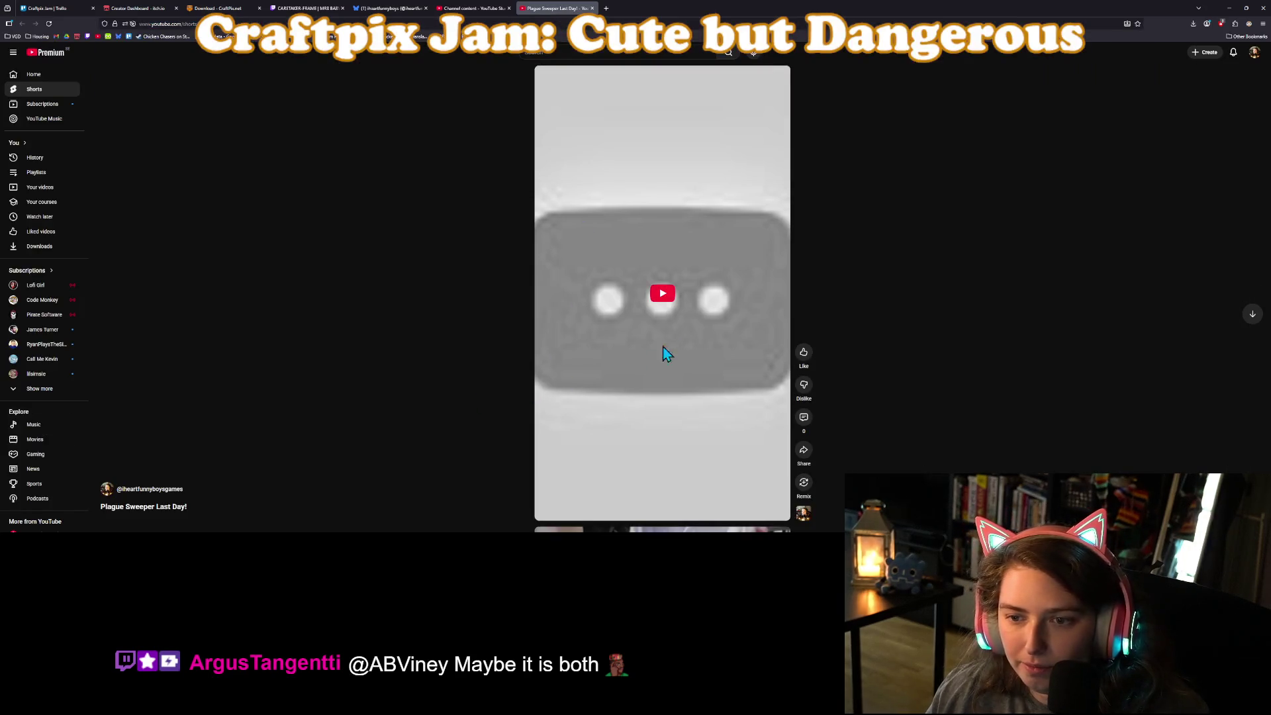
pyautogui.click(681, 318)
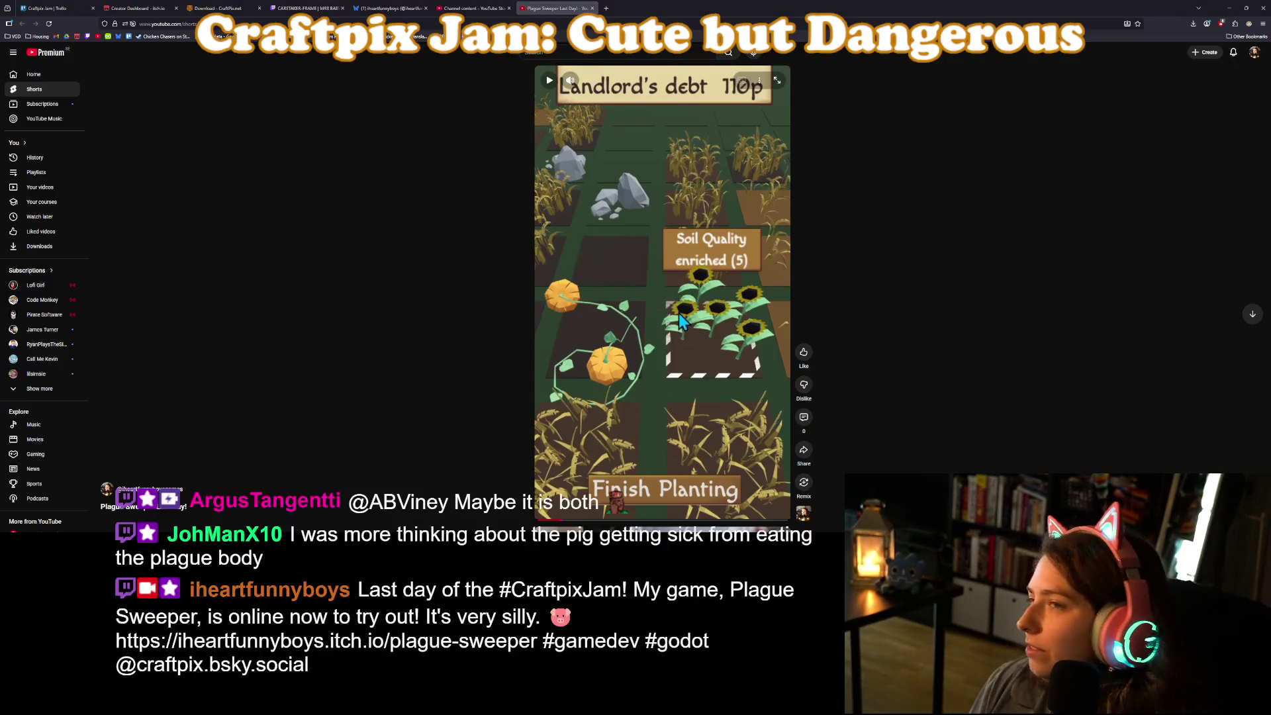
# Open the Plague Sweeper announcement post on Bluesky and copy its web address.
pyautogui.click(391, 8)
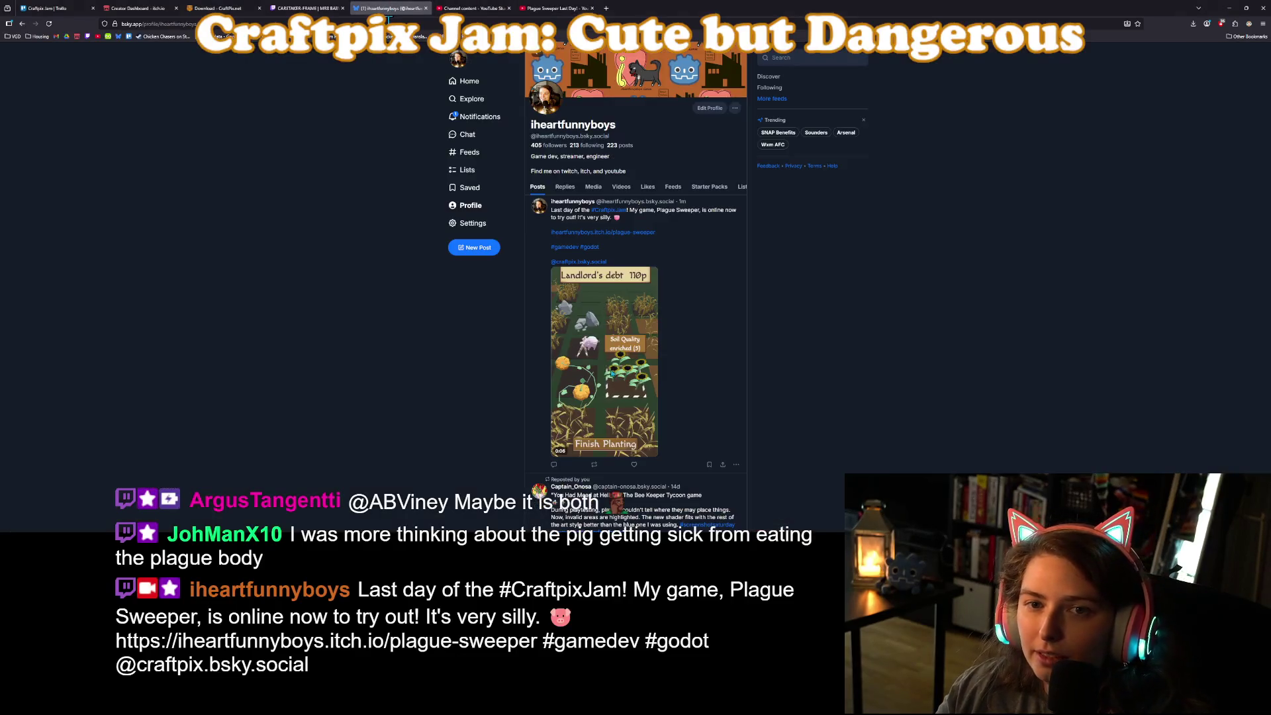
pyautogui.click(389, 21)
pyautogui.click(583, 218)
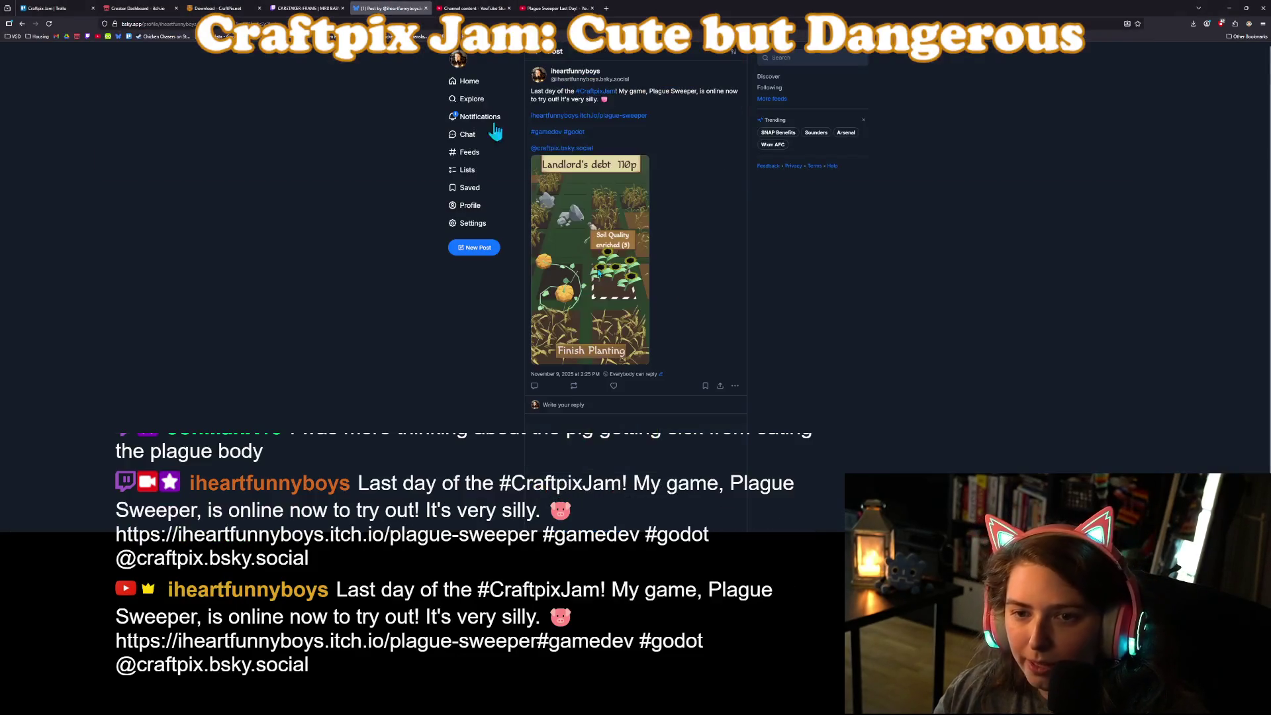
pyautogui.click(158, 23)
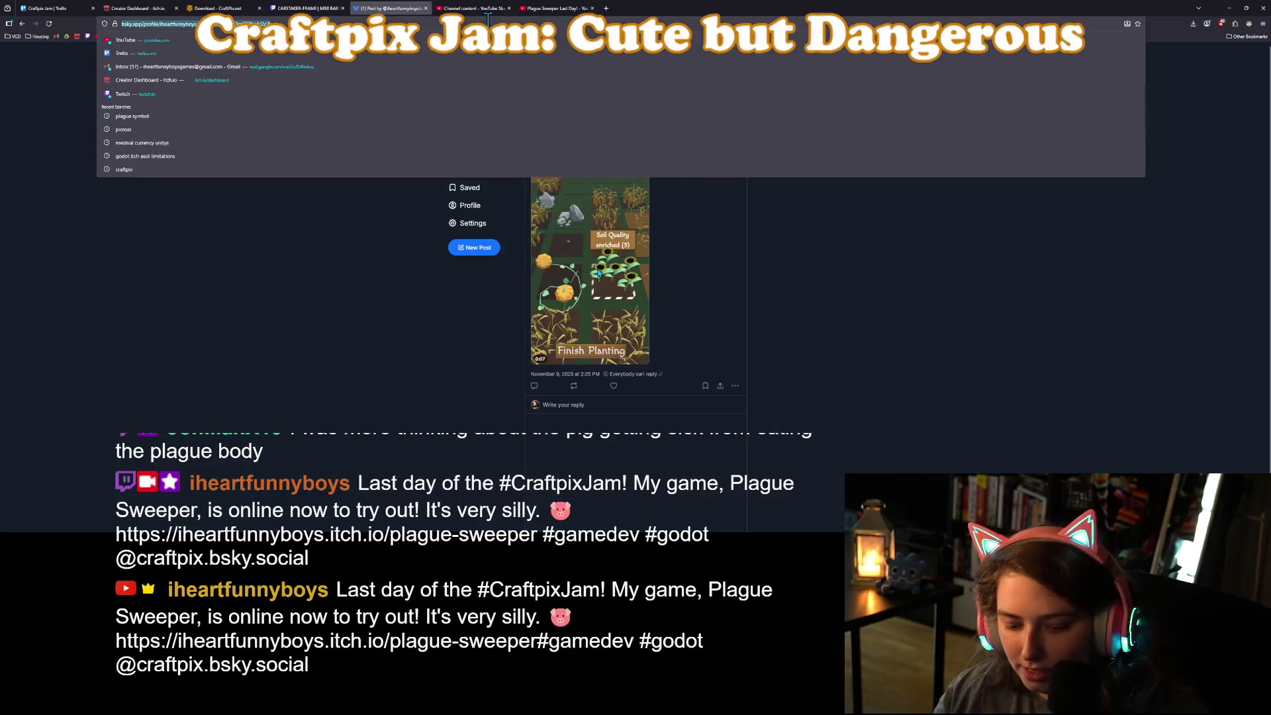
pyautogui.press('Escape')
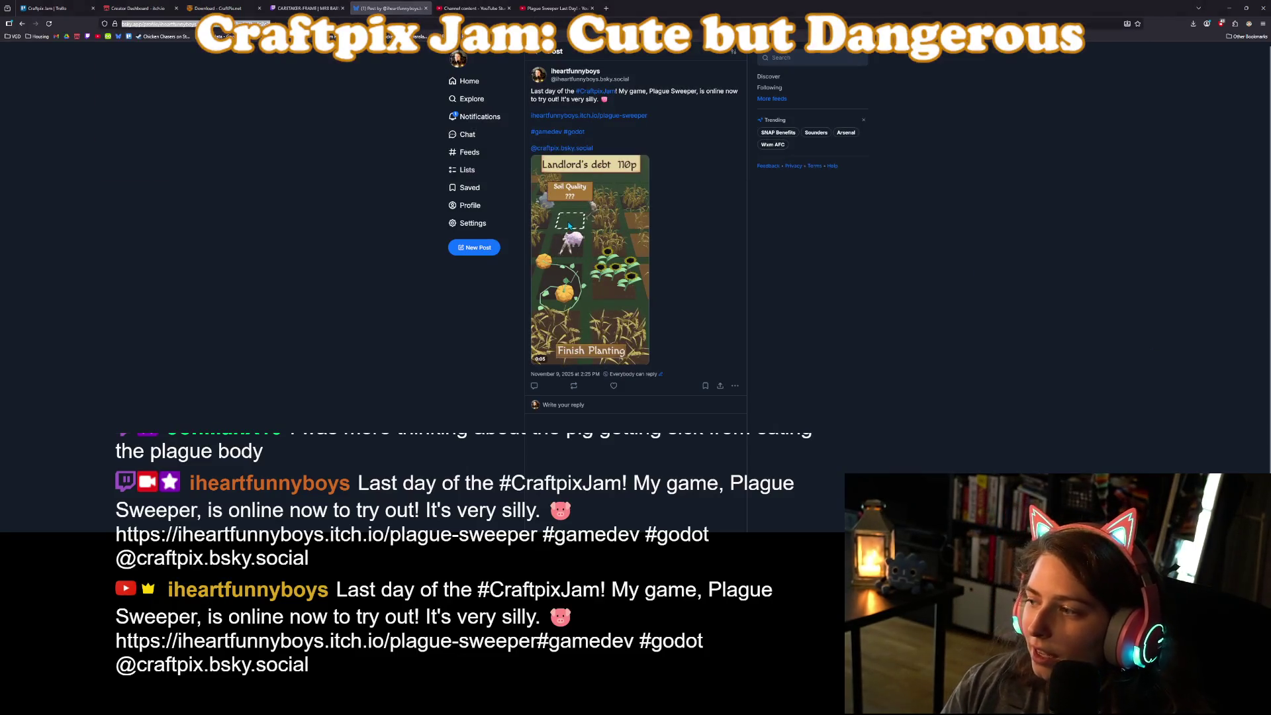
pyautogui.click(490, 7)
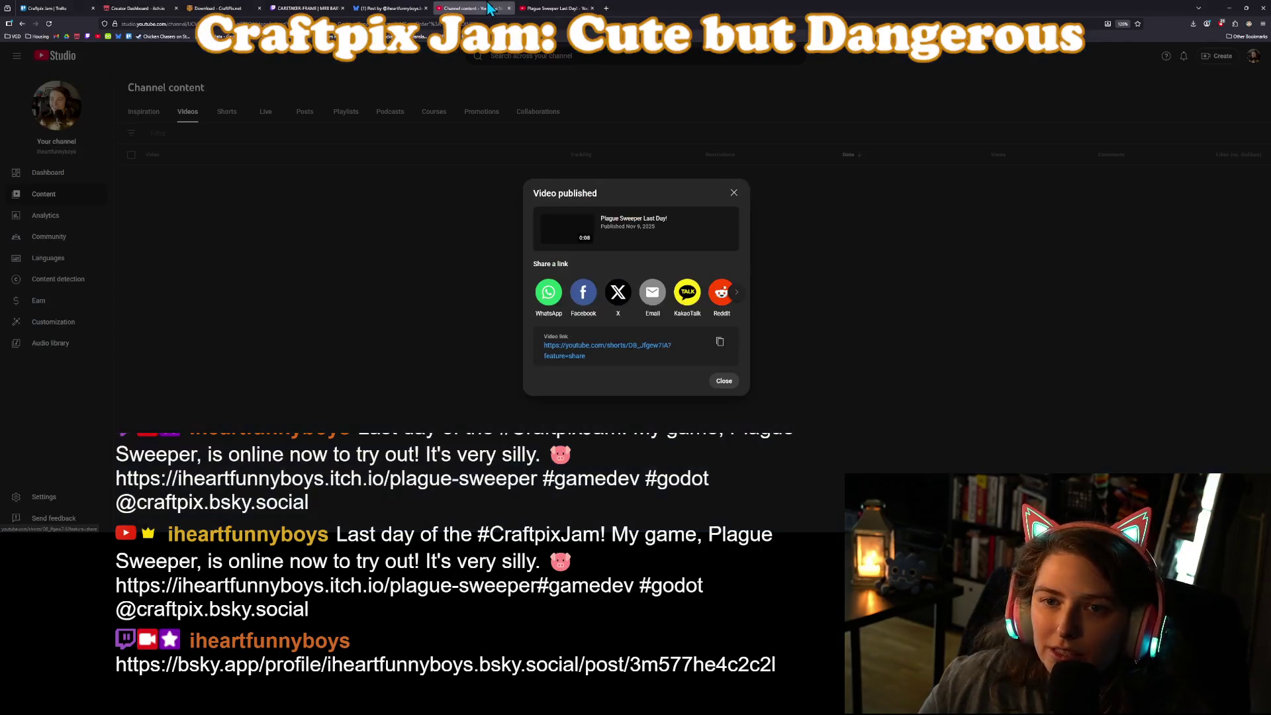
# Dismiss the Video published notice and open Your channel from the Studio dashboard, closing the Studio tab.
pyautogui.click(734, 192)
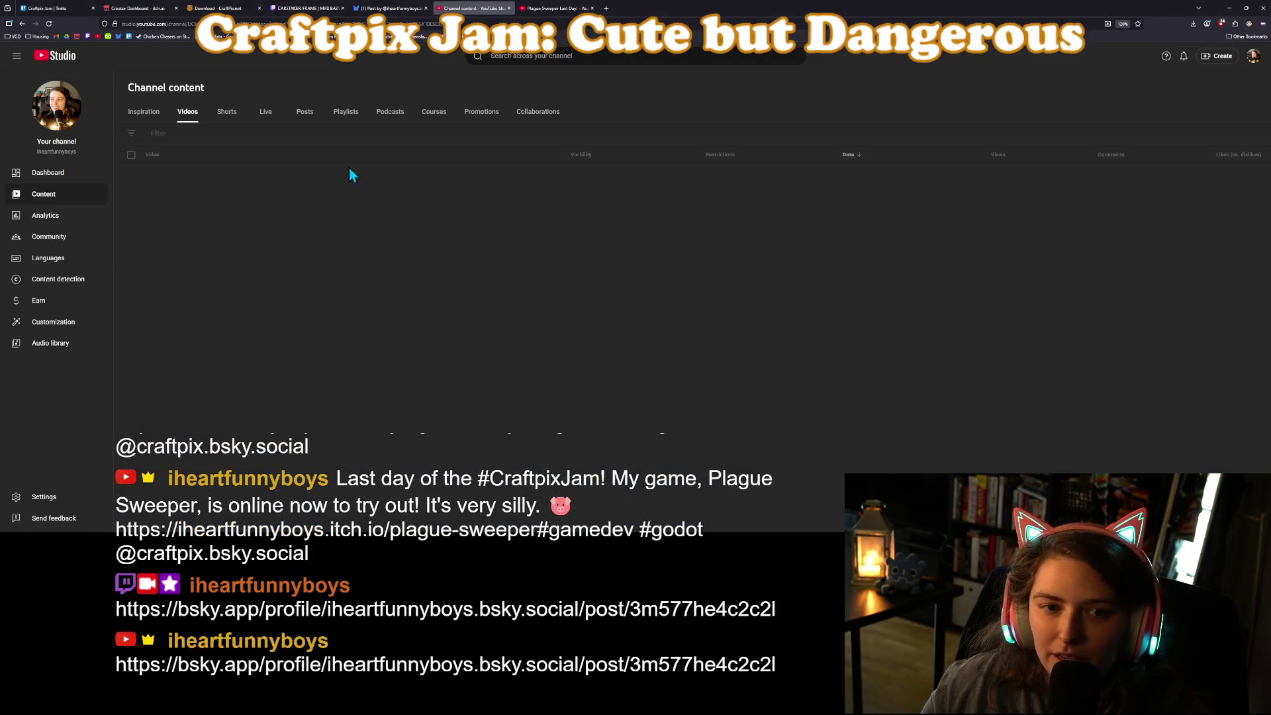
pyautogui.click(56, 61)
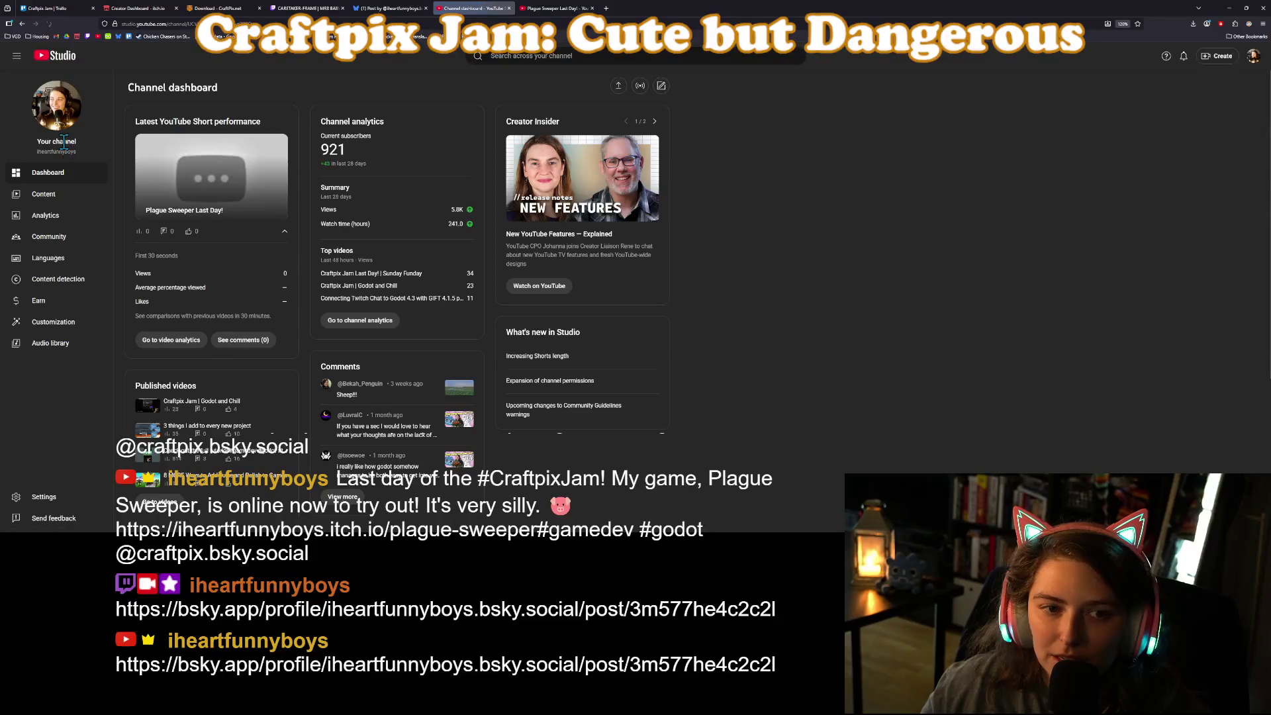
pyautogui.click(59, 142)
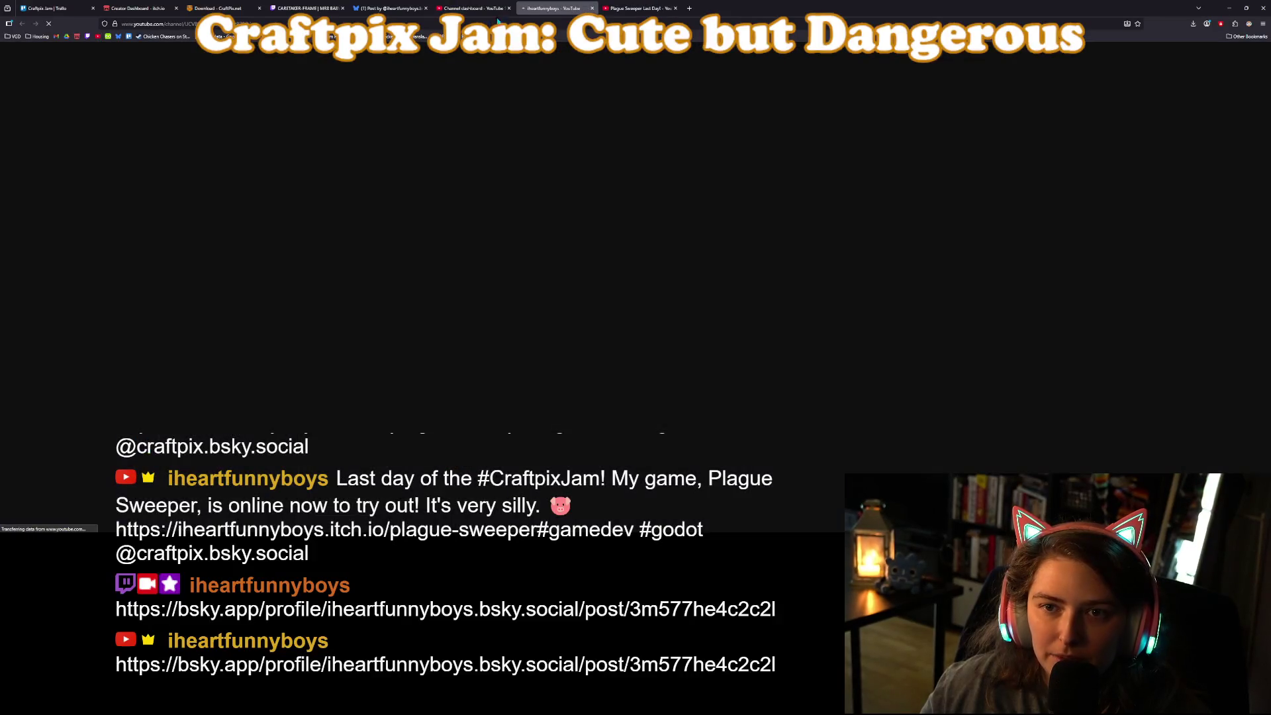
pyautogui.click(509, 9)
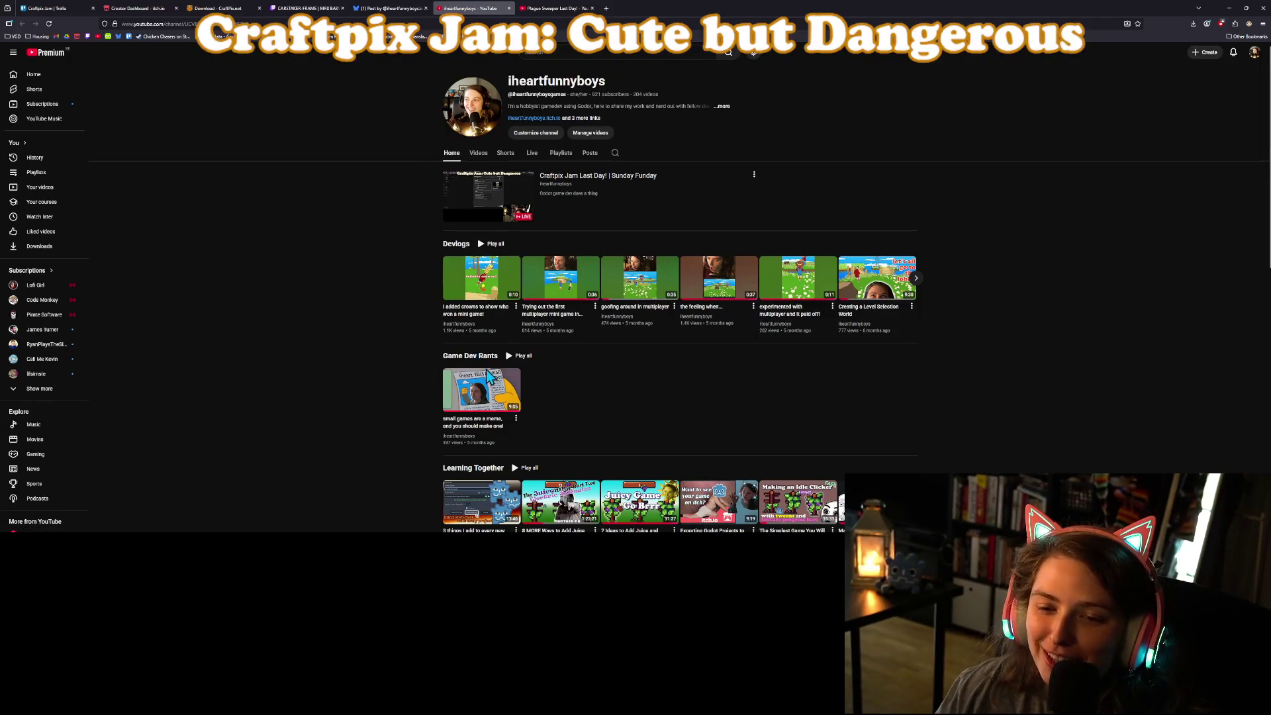
# Zoom in the channel page, scroll to Shorts, open Plague Sweeper Last Day!, then show the Bluesky post.
pyautogui.hotkey('ctrl', '+')
pyautogui.hotkey('ctrl', '+')
pyautogui.hotkey('ctrl', '+')
pyautogui.scroll(-3, 401, 452)
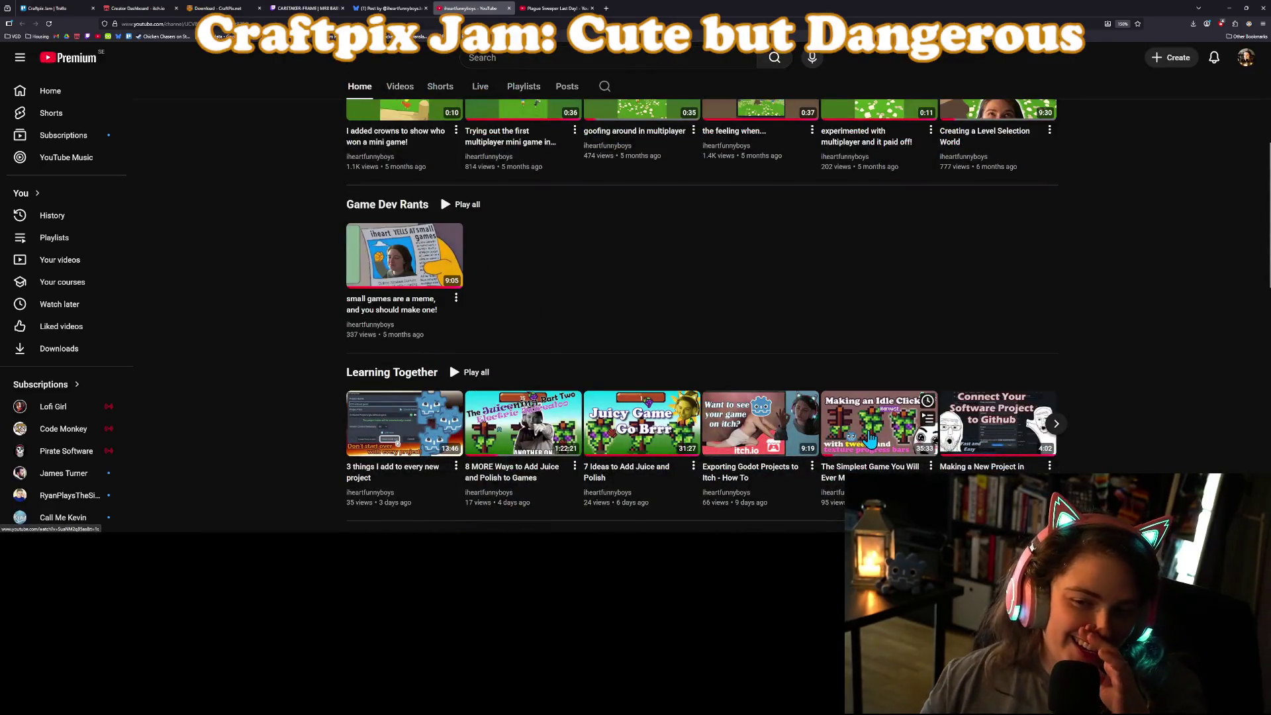
pyautogui.scroll(-2, 1123, 419)
pyautogui.scroll(-1, 1097, 423)
pyautogui.scroll(-4, 1098, 426)
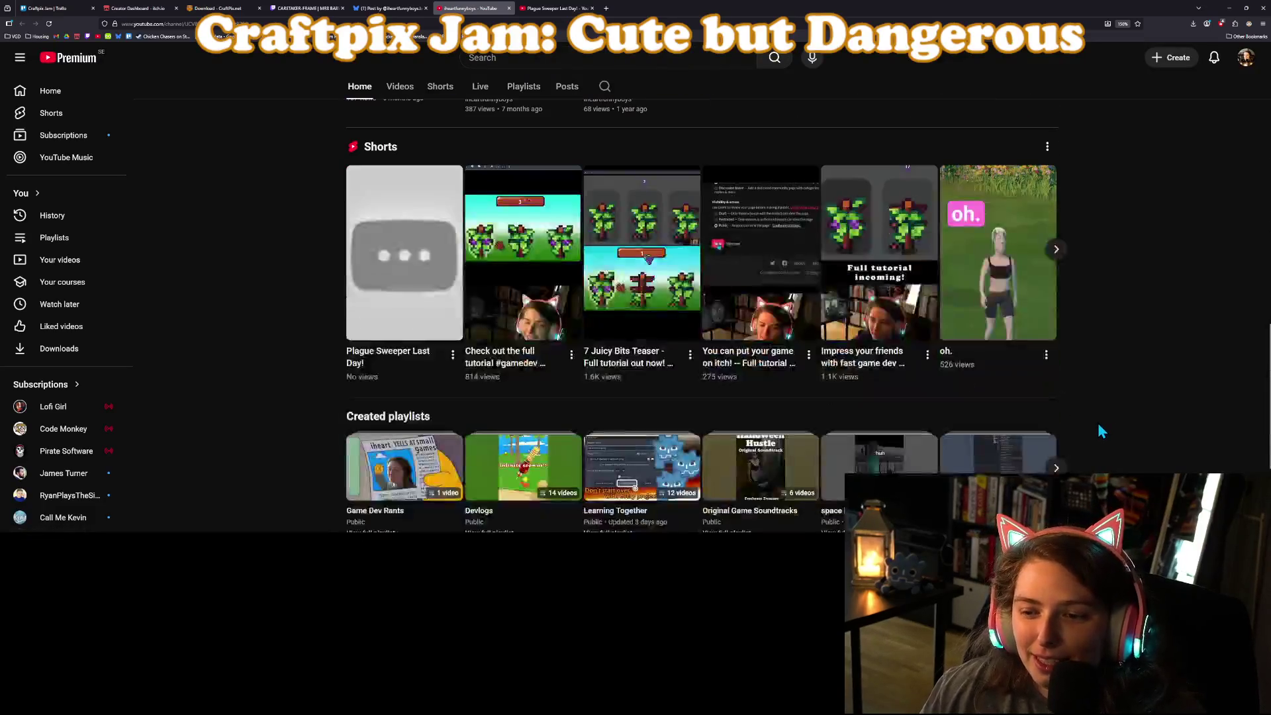
pyautogui.scroll(2, 431, 275)
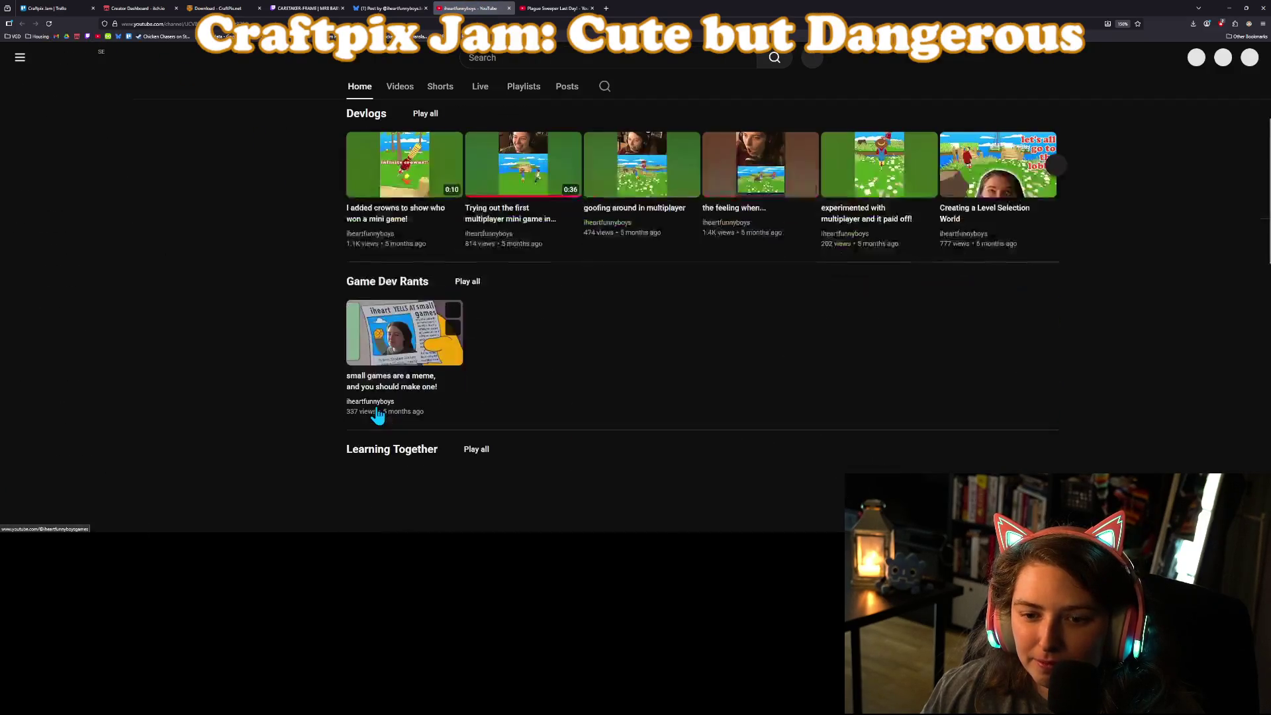
pyautogui.scroll(-8, 378, 417)
pyautogui.scroll(-1, 384, 417)
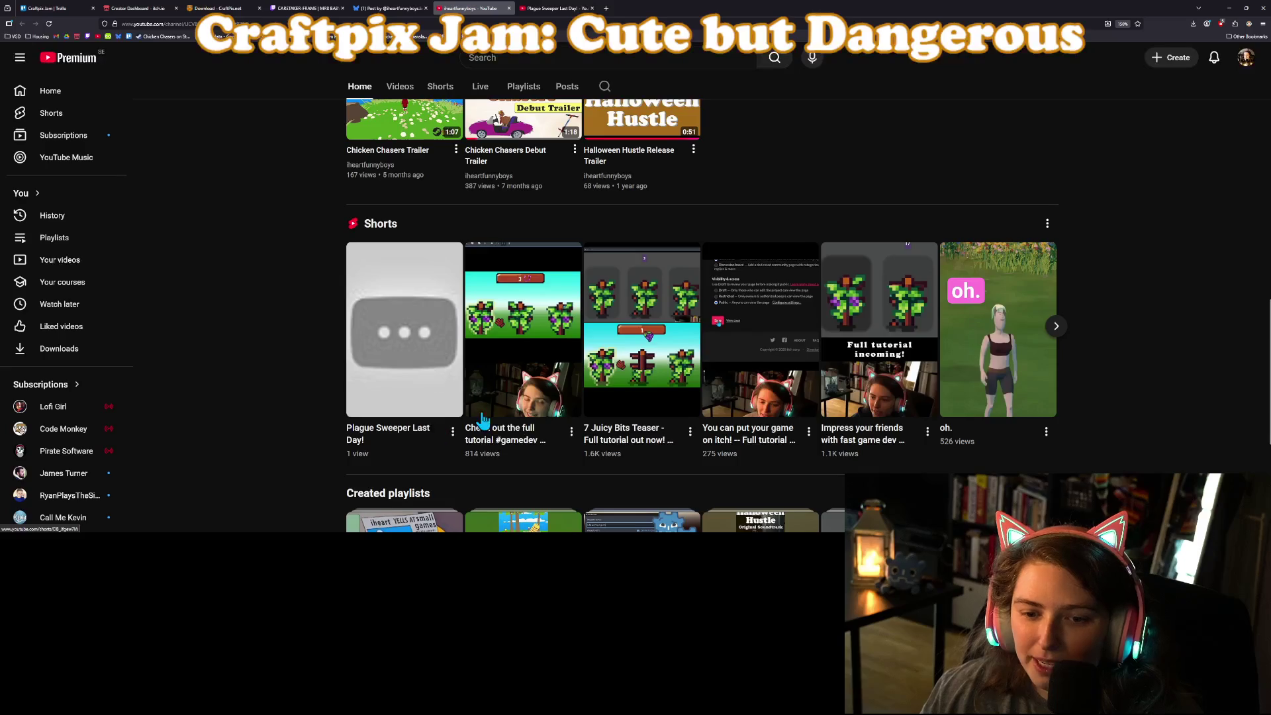
pyautogui.click(536, 7)
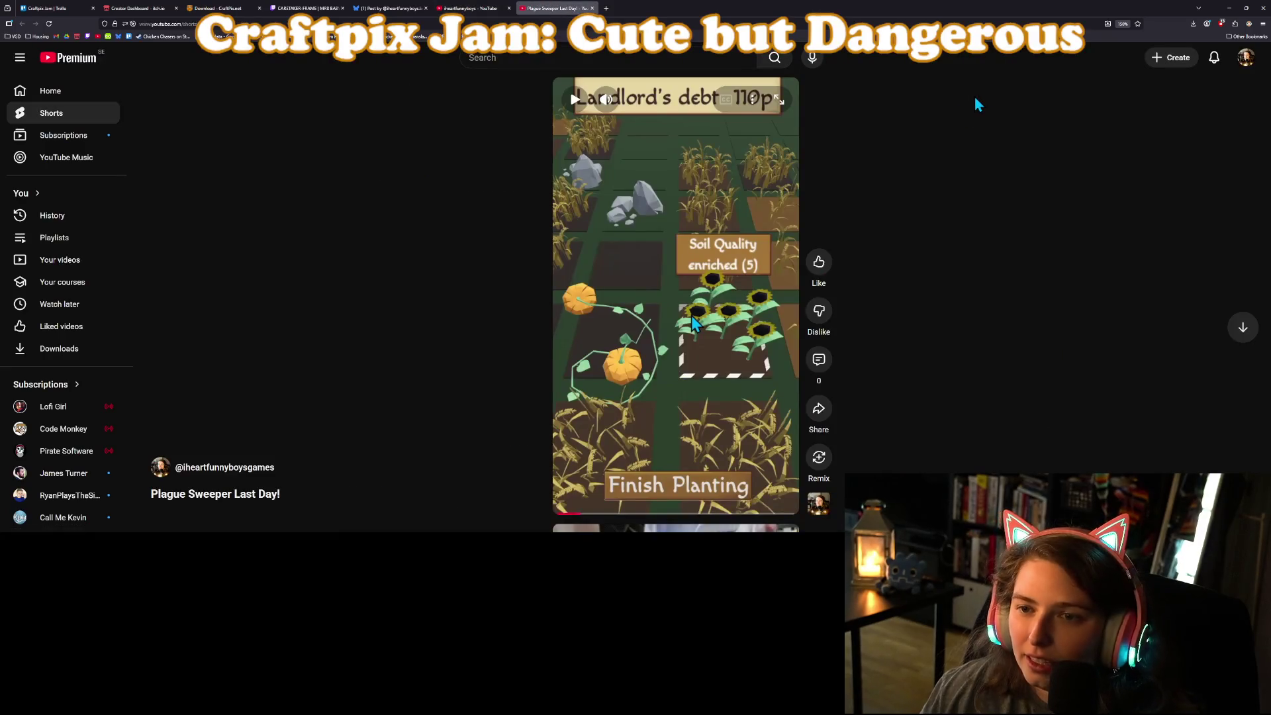
pyautogui.click(390, 8)
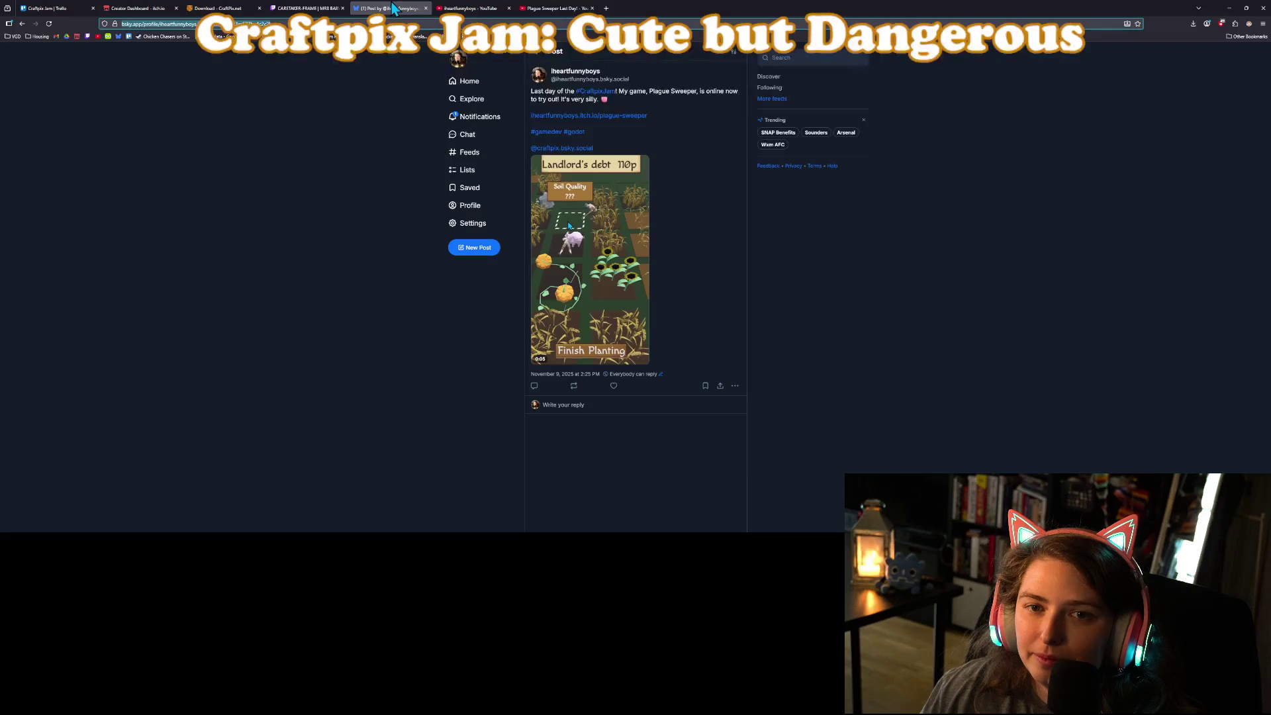
# Minimize the browser, quit Kdenlive saving the project changes, and minimize the audio folder window.
pyautogui.click(1230, 9)
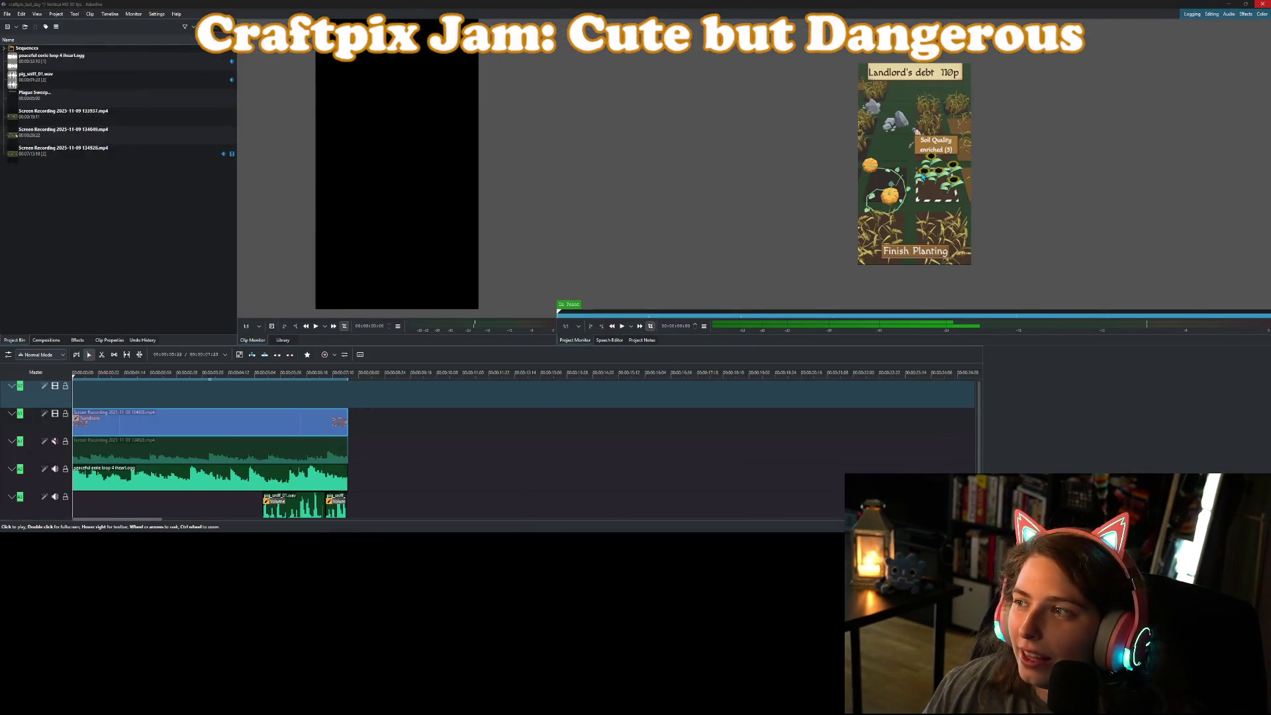
pyautogui.click(1262, 4)
pyautogui.click(652, 274)
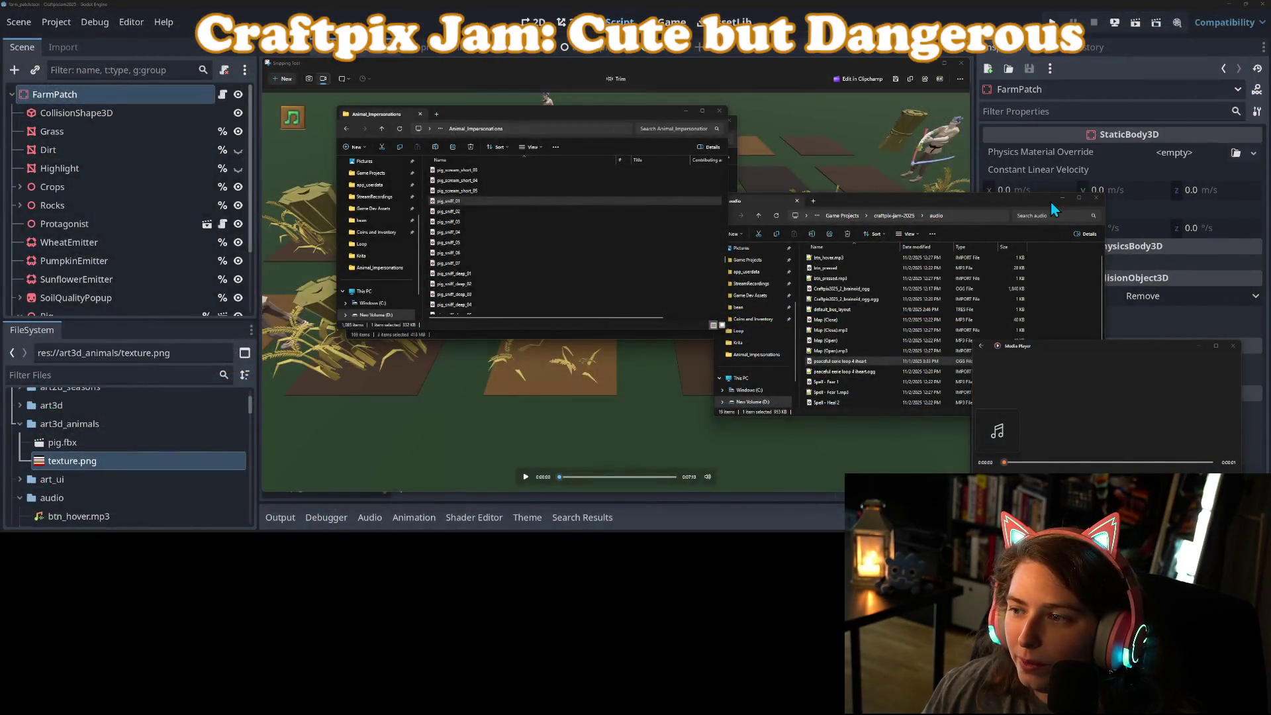
pyautogui.click(1061, 198)
# Minimize the Animal_Impersonations and Screen Recordings folders, then close the recorded game menu video.
pyautogui.click(685, 111)
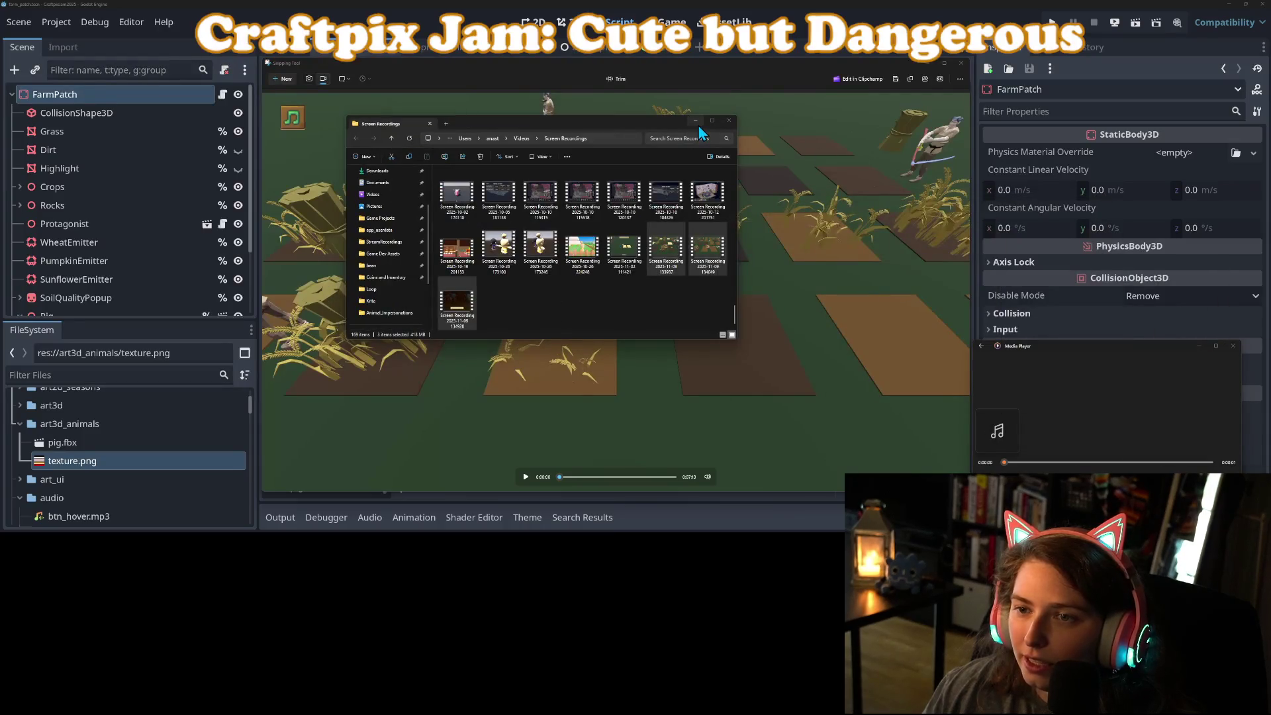
pyautogui.click(696, 121)
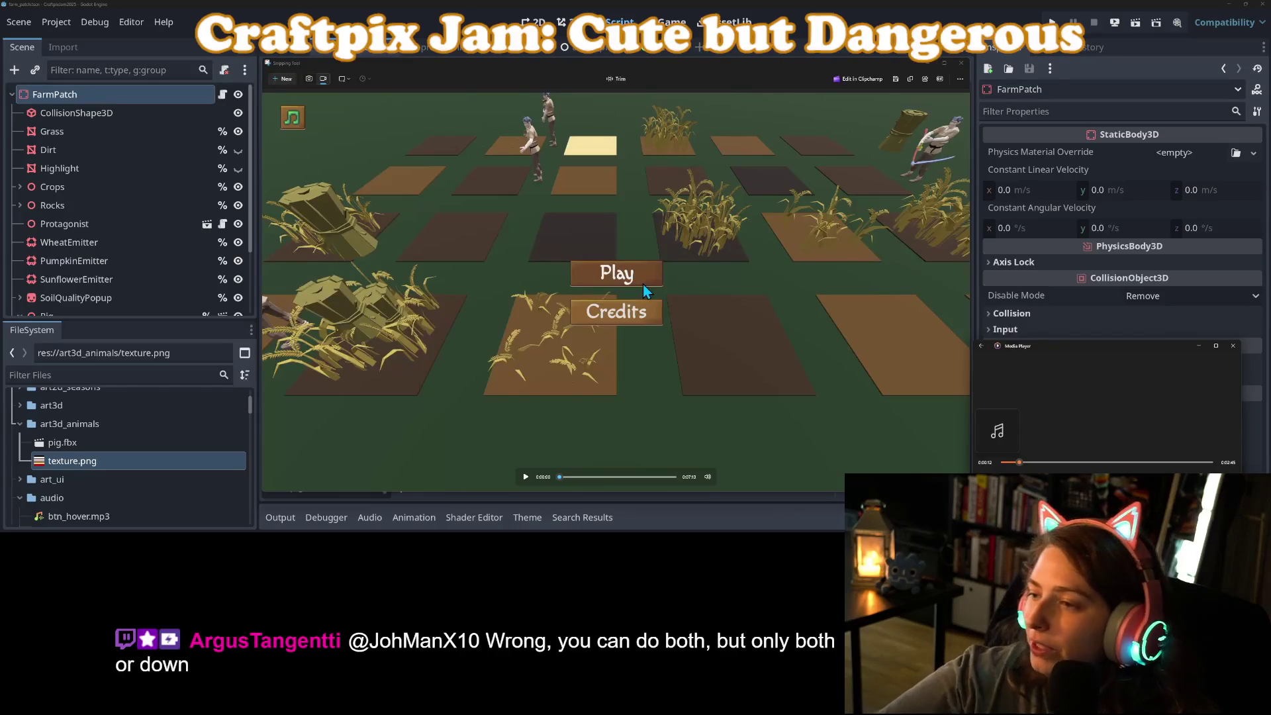
pyautogui.click(961, 63)
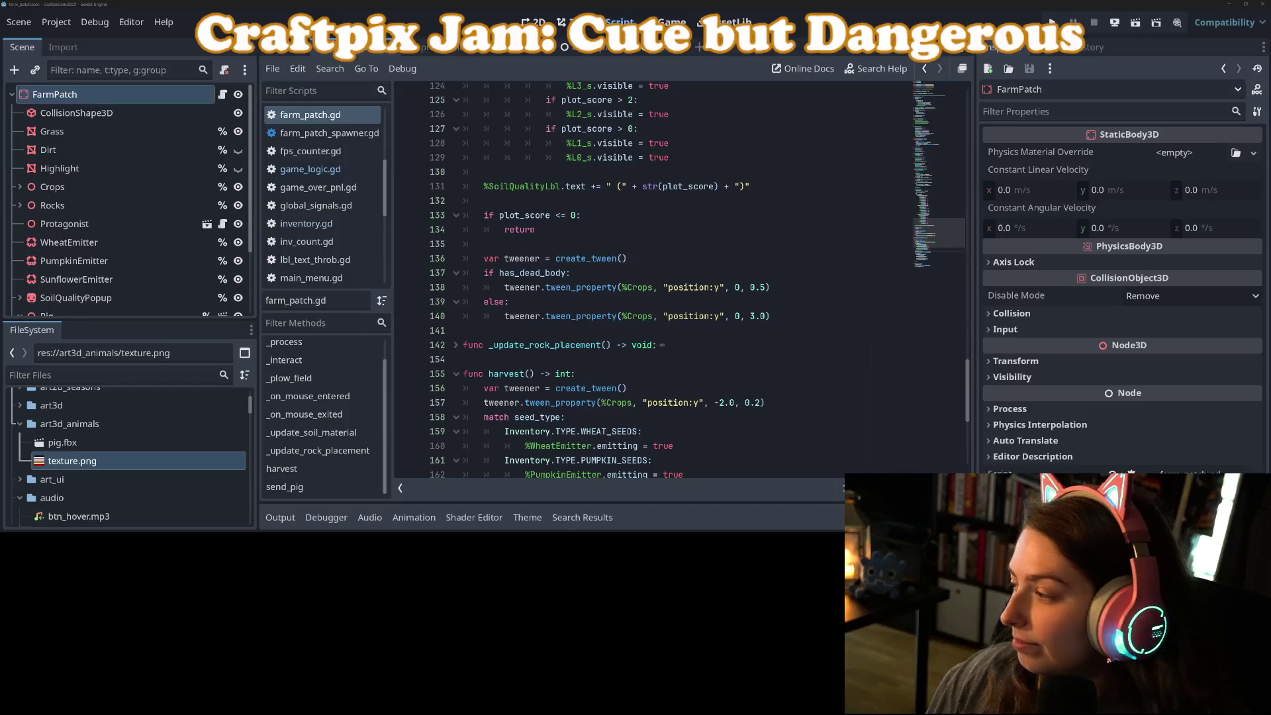
# Alt+Tab from Godot to the browser and then to the Media Player window.
pyautogui.hotkey('alt', 'Tab')
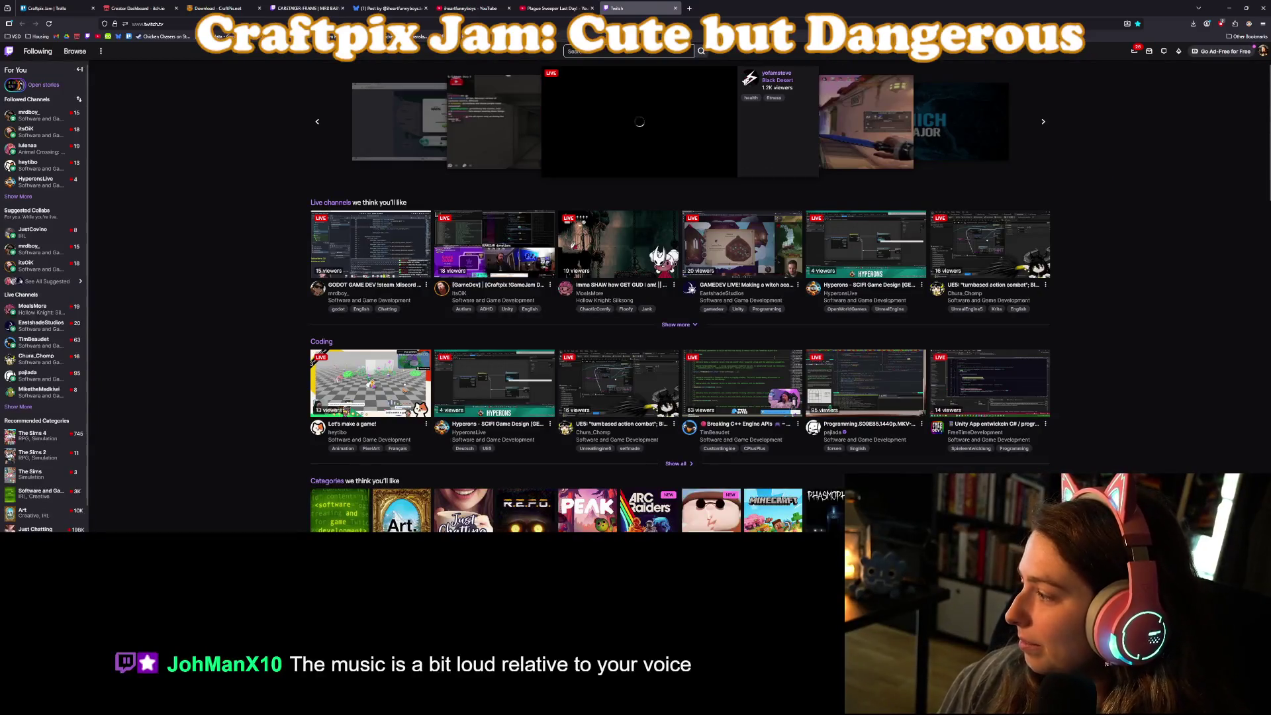
pyautogui.hotkey('alt', 'Tab')
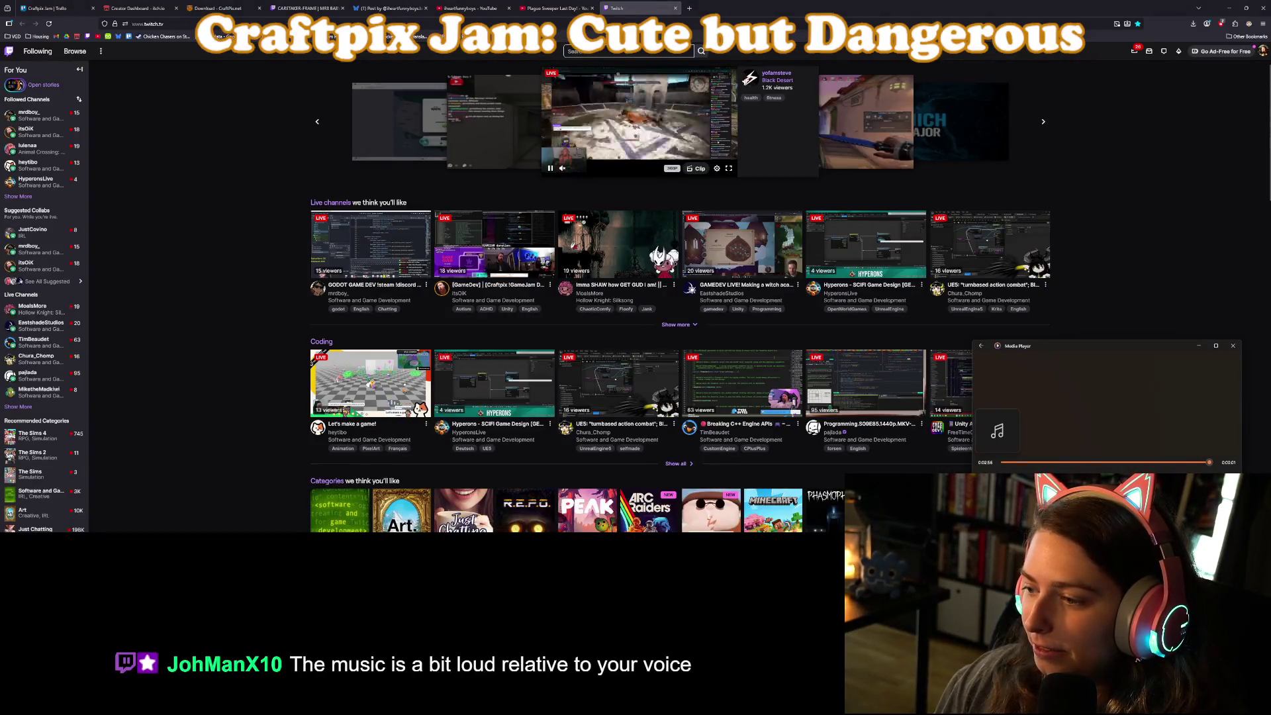
# Lower the background music volume, close Media Player, and expand the Followed Channels list.
pyautogui.click(1175, 465)
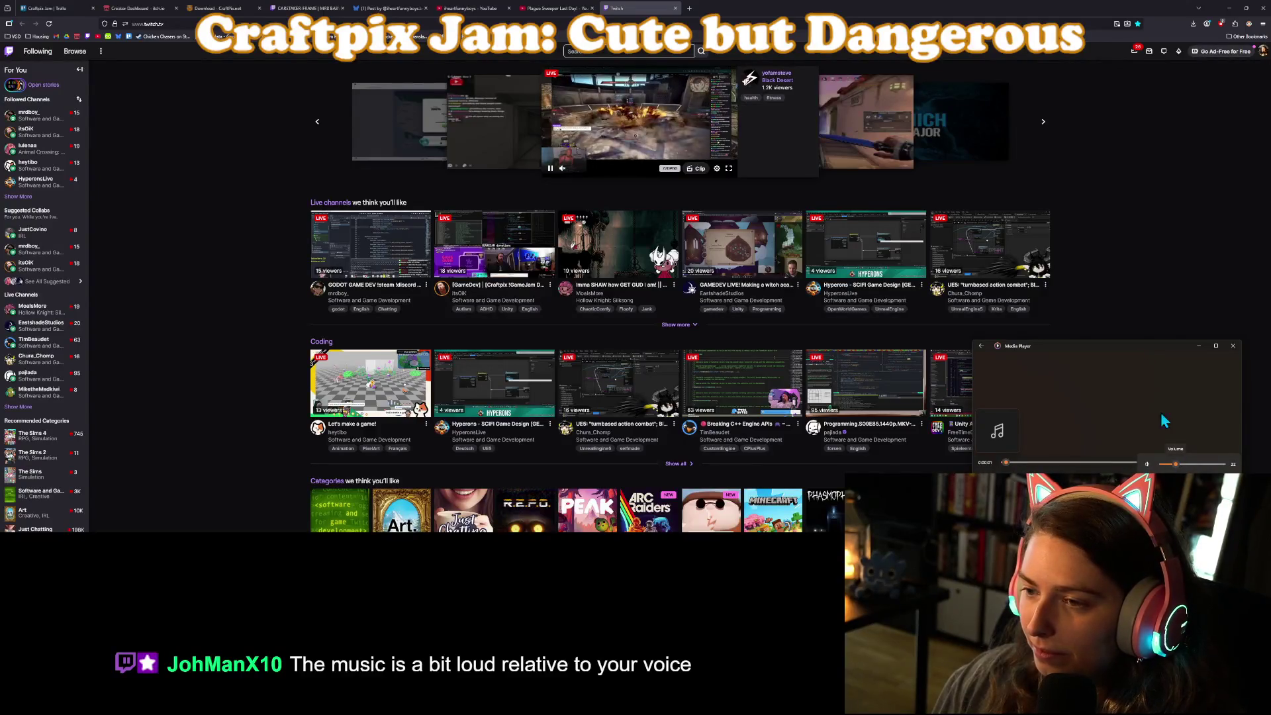
pyautogui.click(1145, 274)
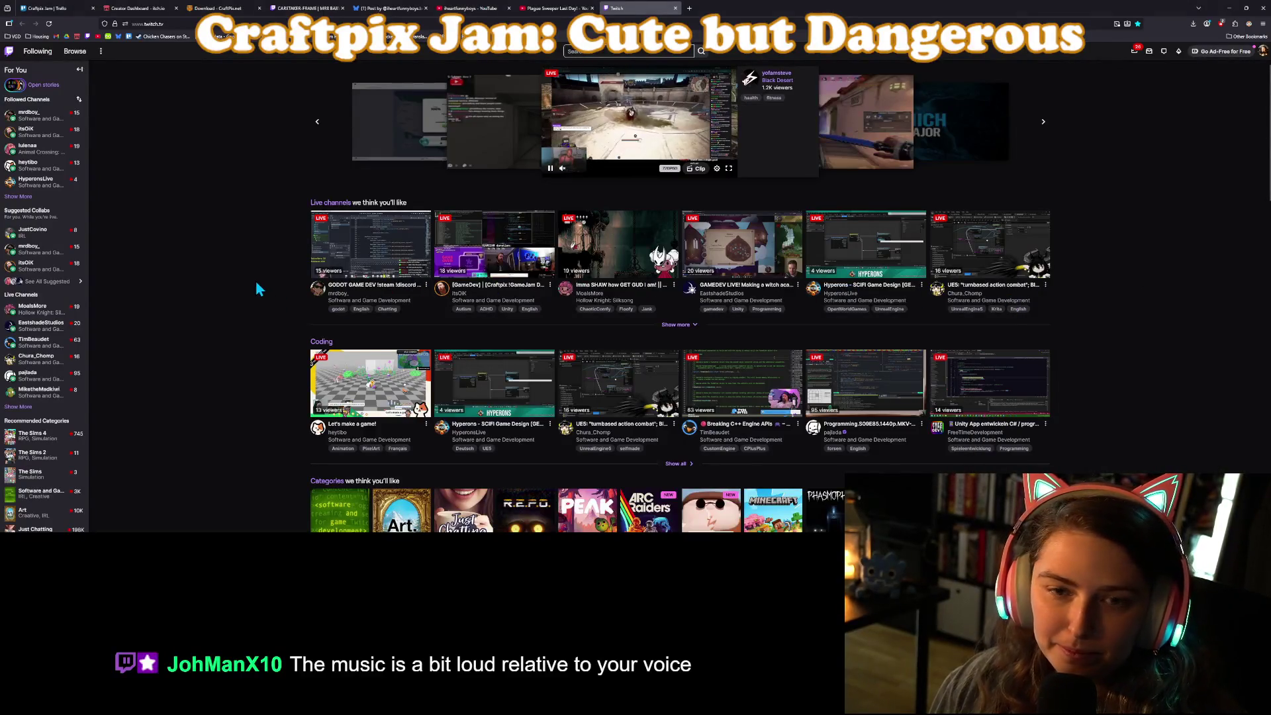
pyautogui.click(28, 199)
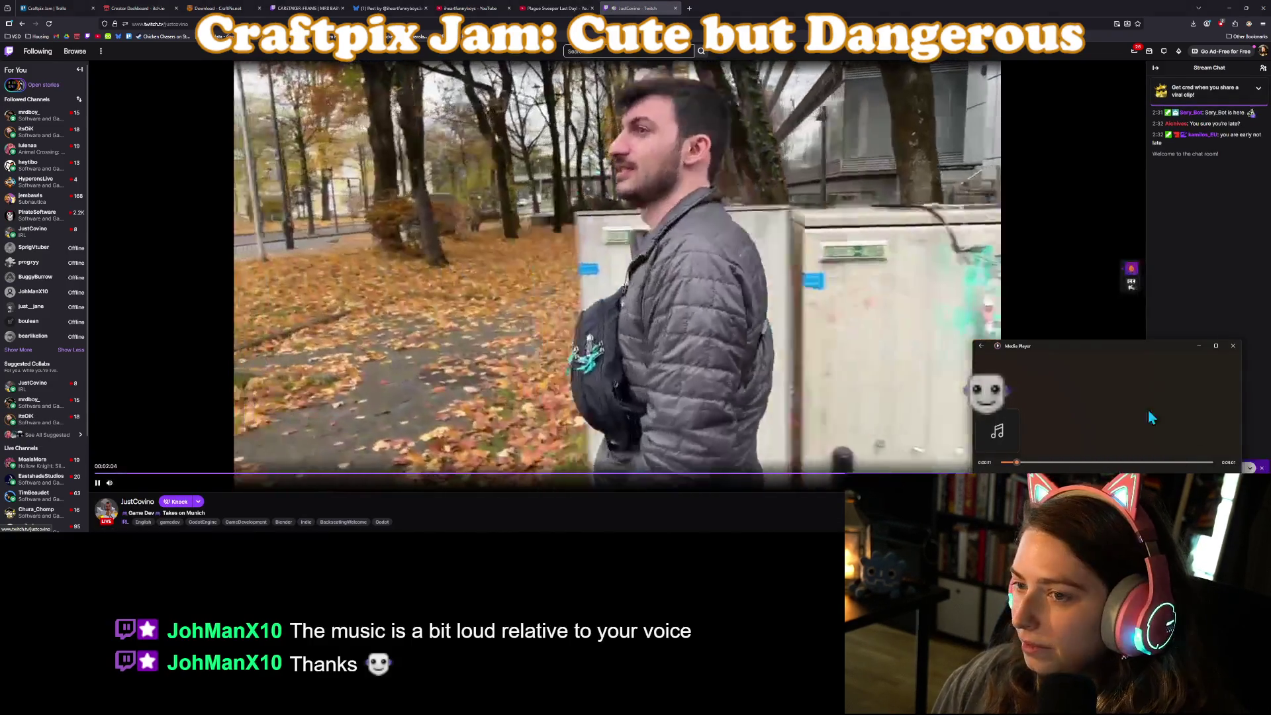
pyautogui.click(1232, 345)
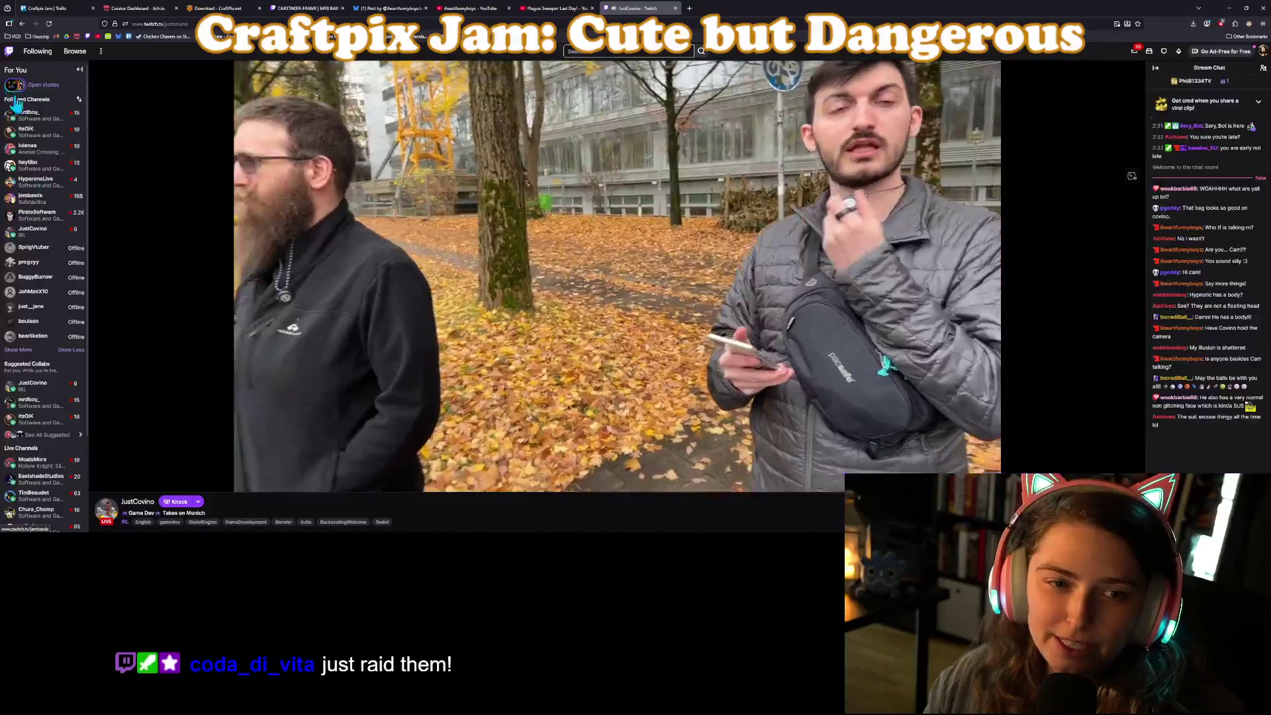
pyautogui.moveTo(47, 173)
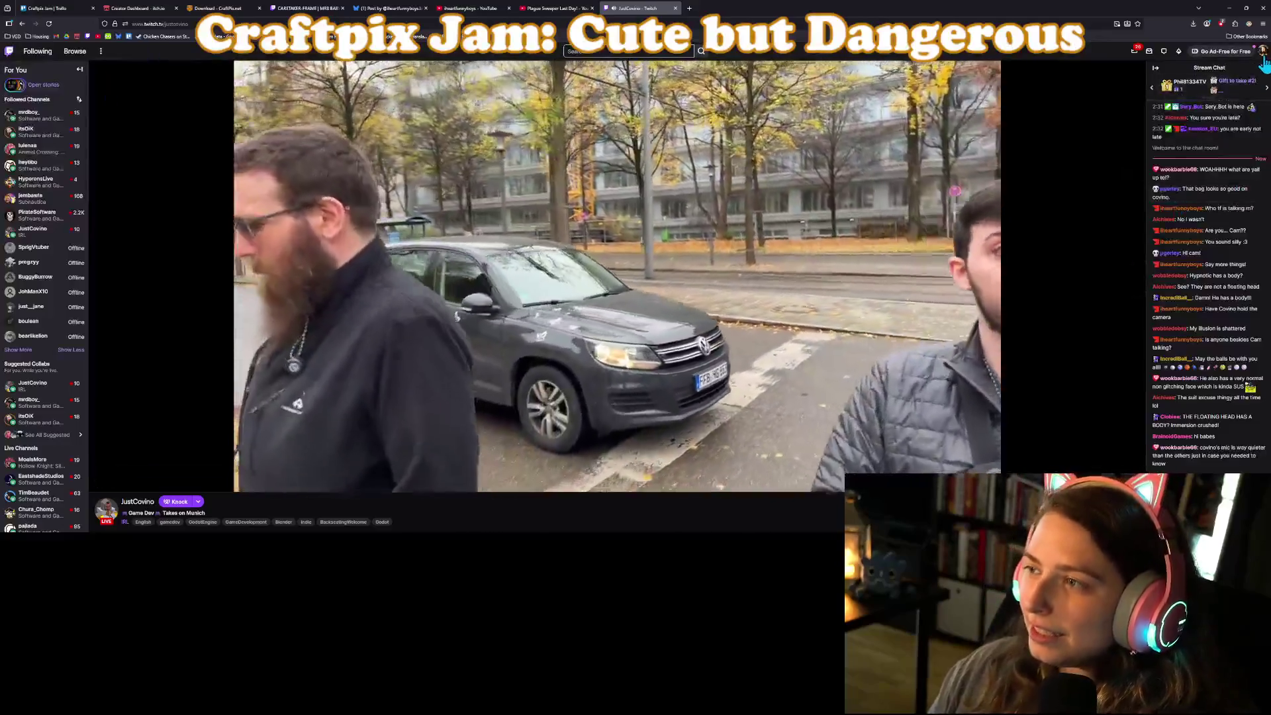
# Go to the Creator Dashboard from the account menu and open Stream Manager.
pyautogui.click(1262, 51)
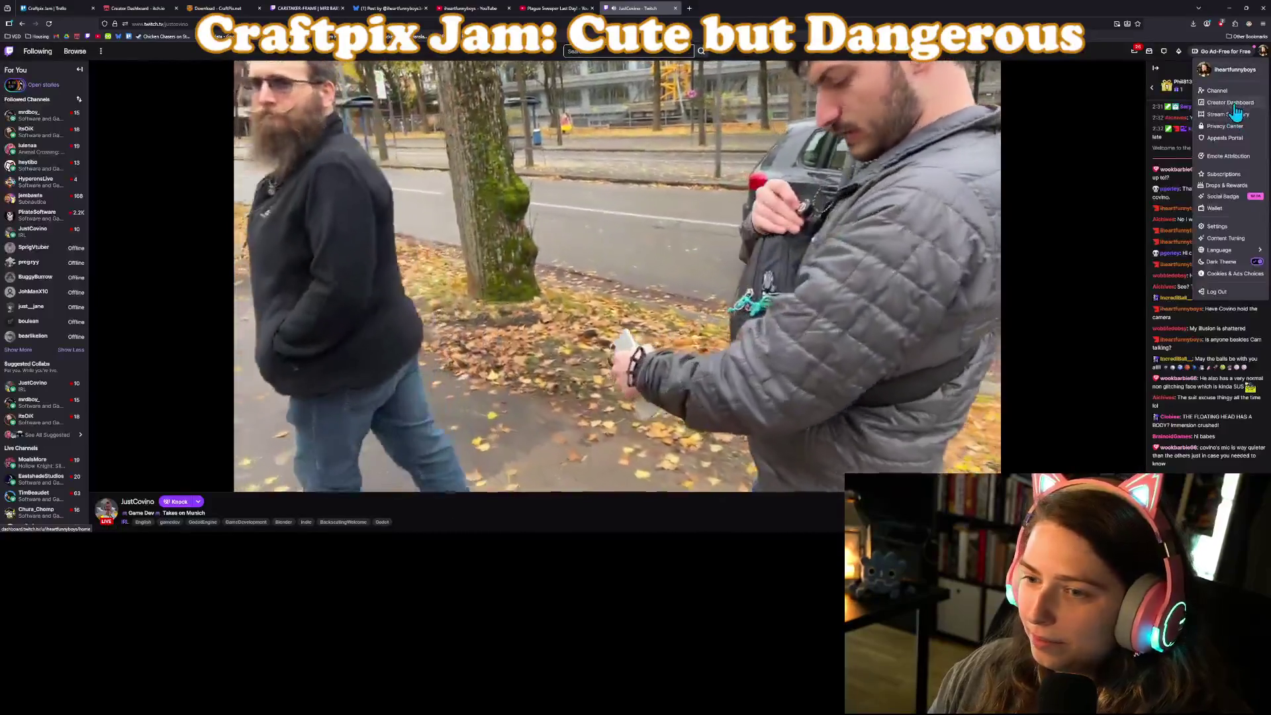
pyautogui.click(1234, 106)
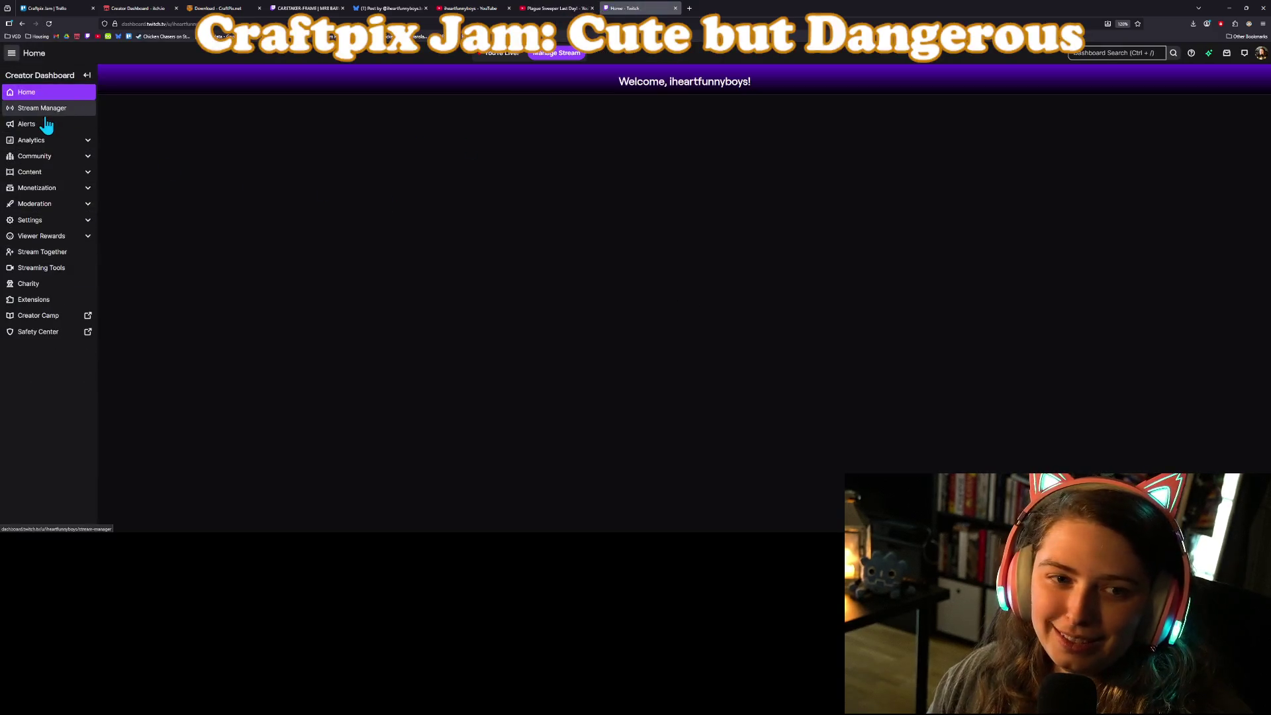
pyautogui.click(48, 108)
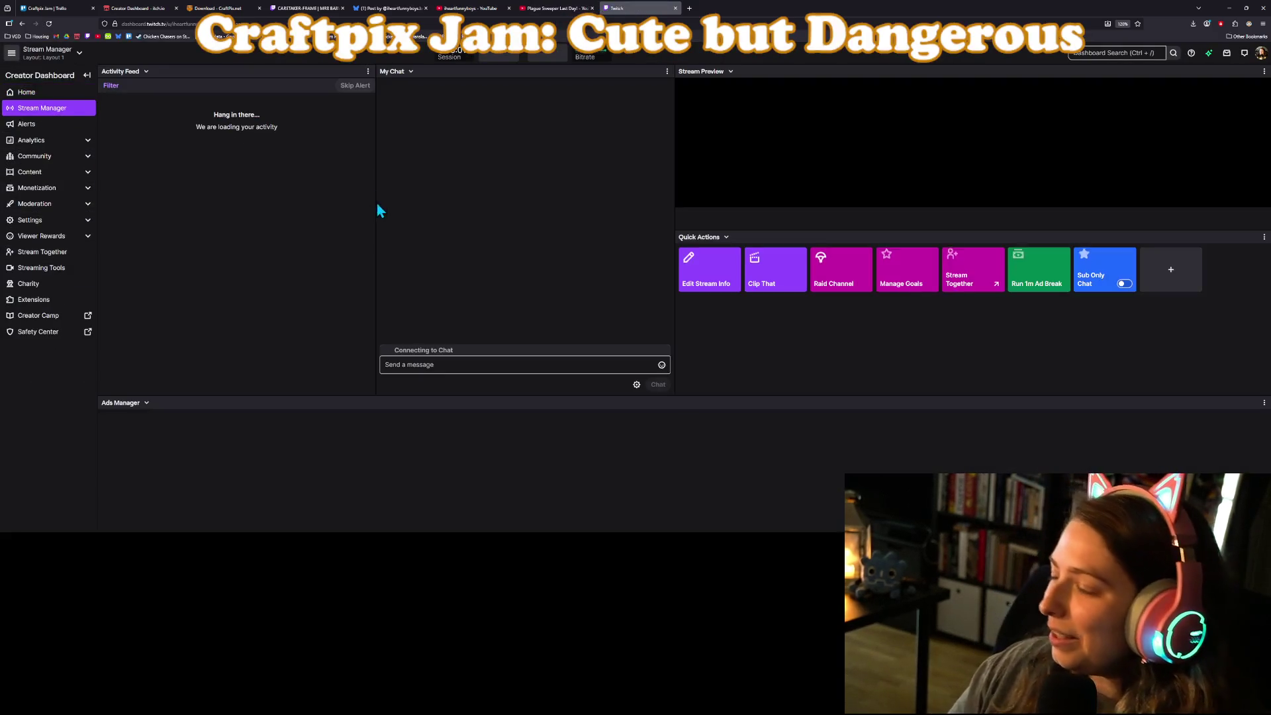
# Open the Raid Channel dialog, filter to Following, and select JustCovino's 'Game Dev Takes on Munich' stream.
pyautogui.click(845, 279)
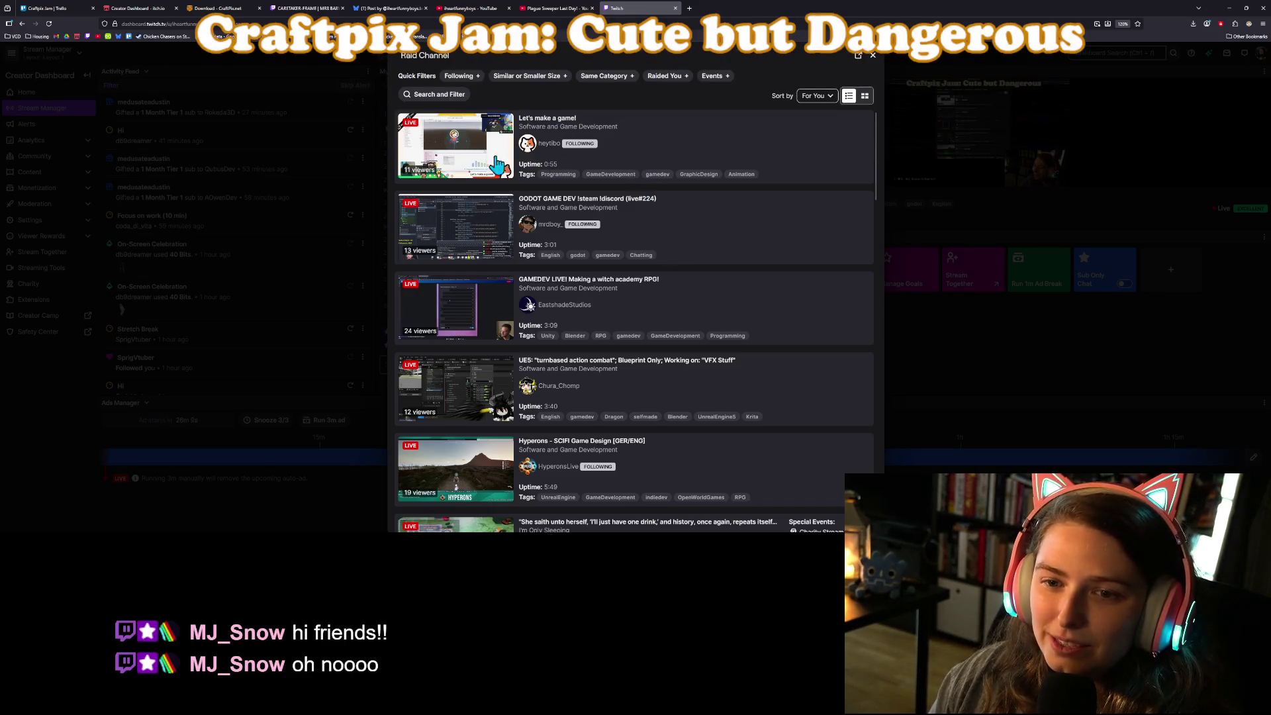
pyautogui.scroll(-1, 697, 225)
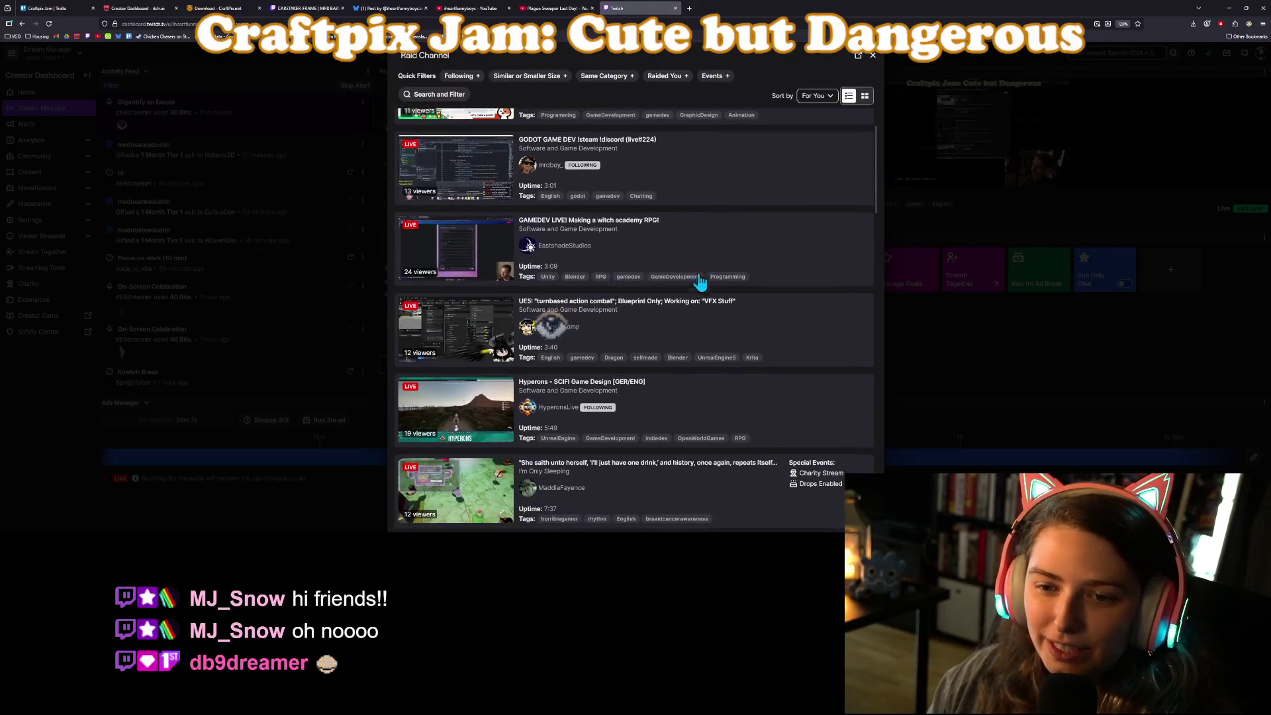
pyautogui.scroll(-4, 817, 331)
pyautogui.scroll(-8, 811, 334)
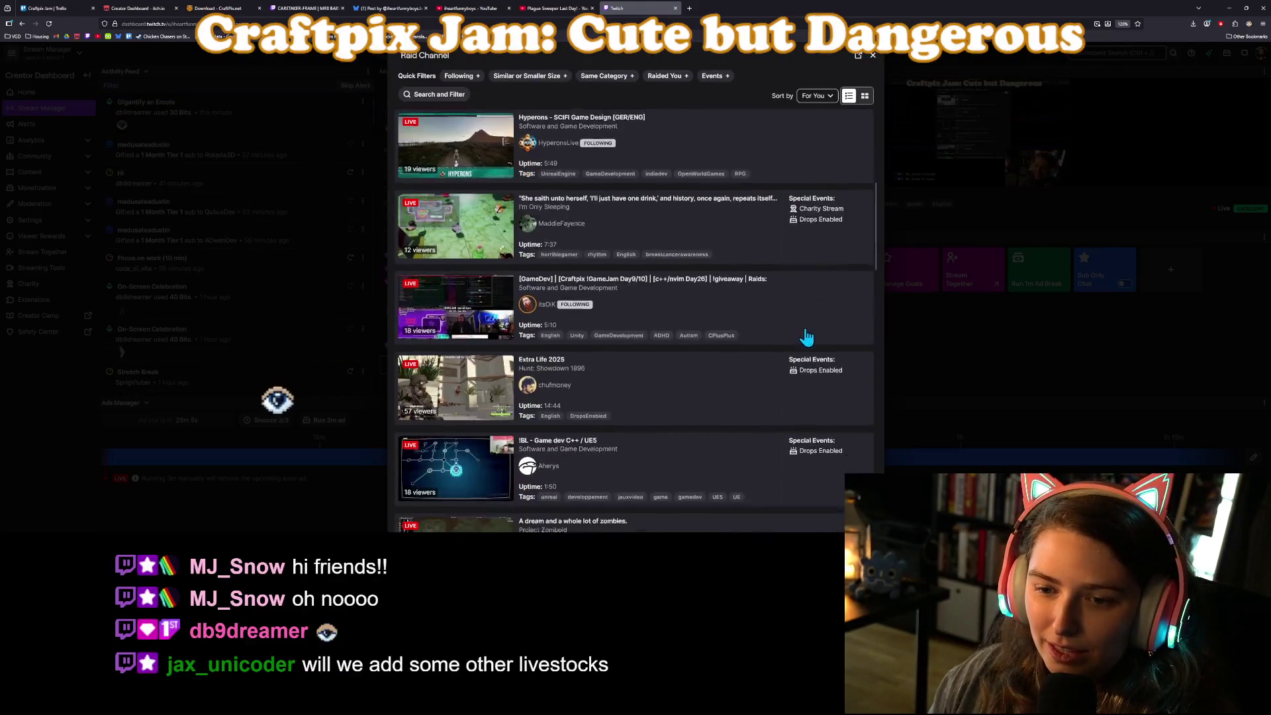
pyautogui.scroll(-4, 791, 362)
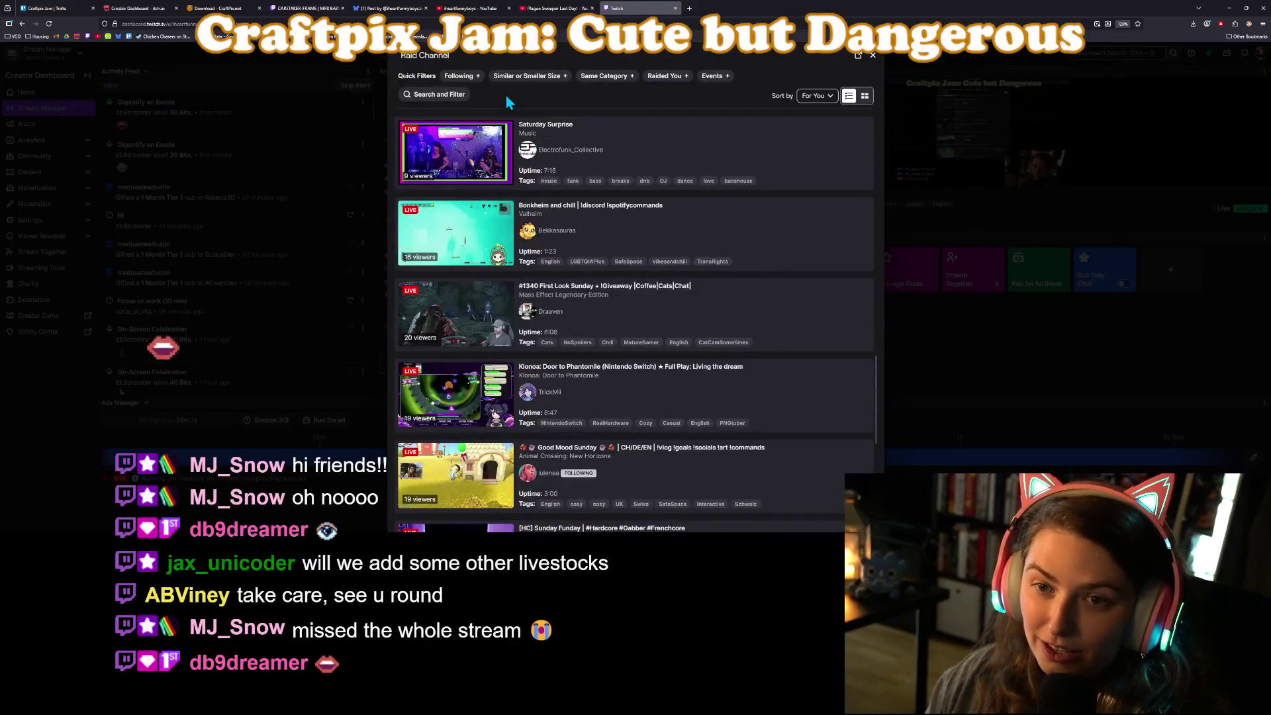
pyautogui.click(459, 75)
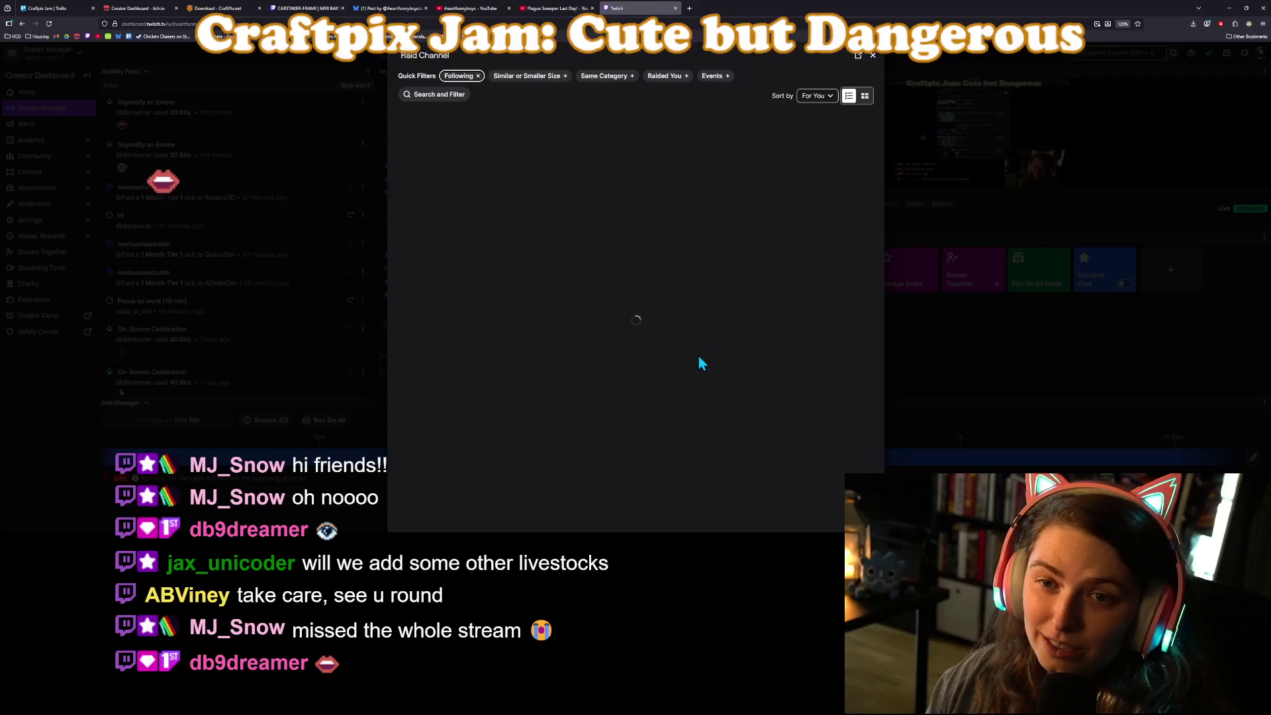
pyautogui.scroll(-3, 700, 381)
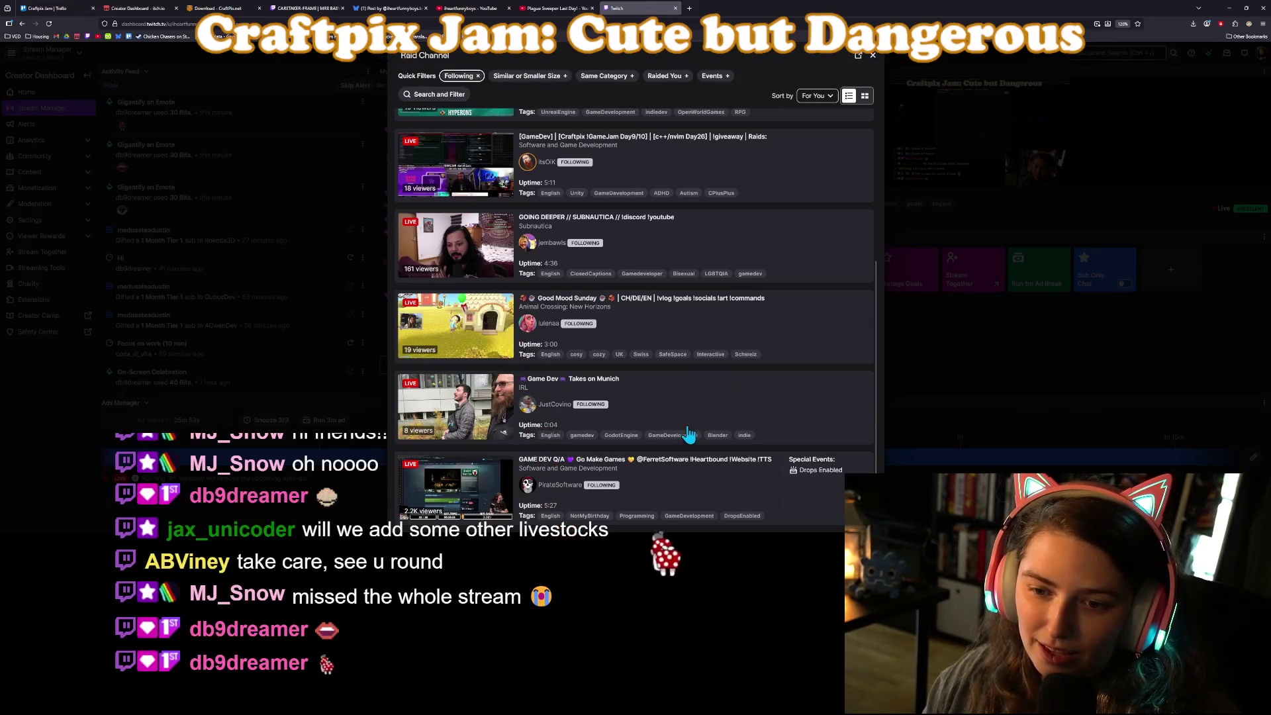
pyautogui.click(691, 411)
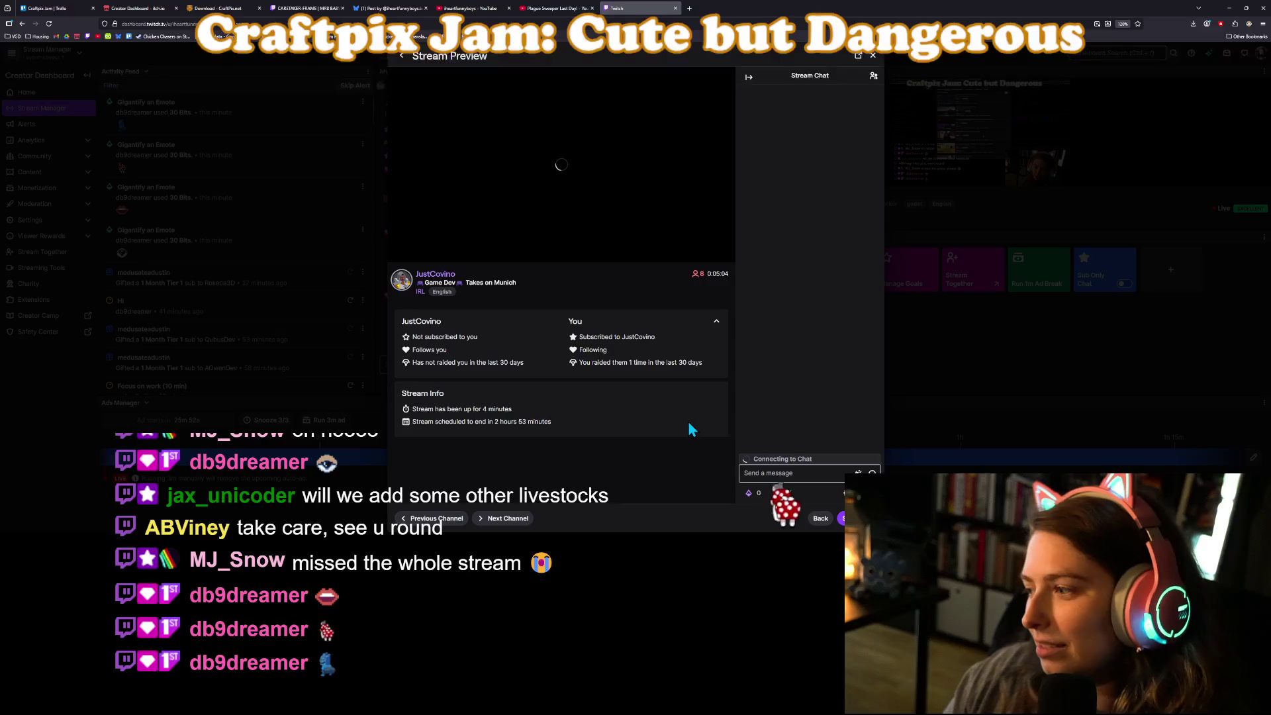